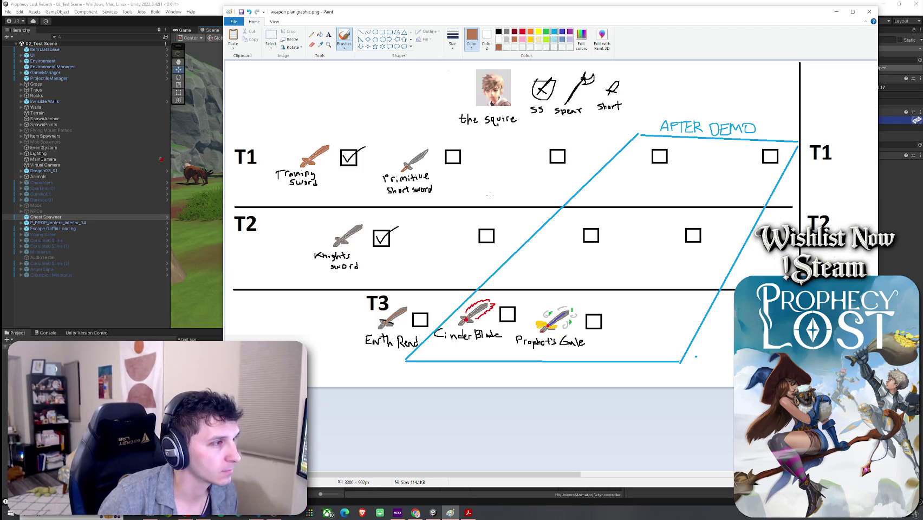
Draw a brown axe handle with a light gray tip in the T2 row
left_click_drag(431, 260, 470, 223)
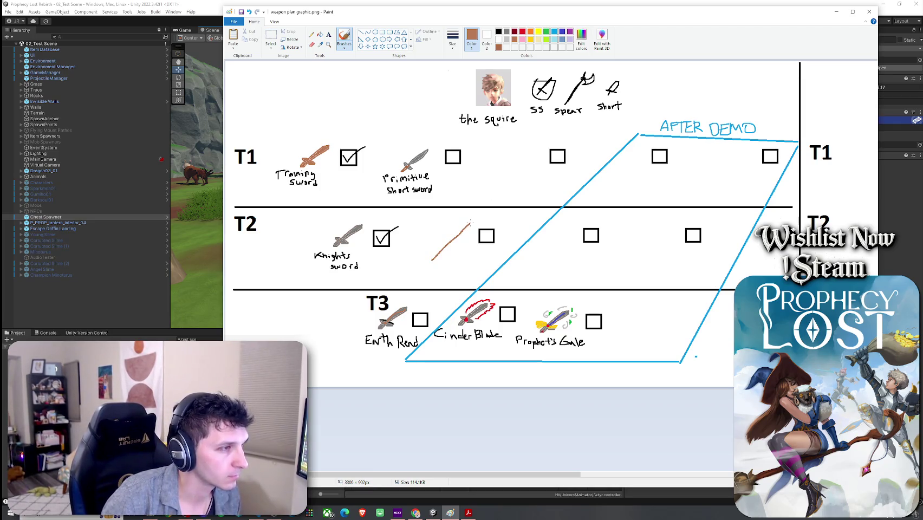
left_click(506, 39)
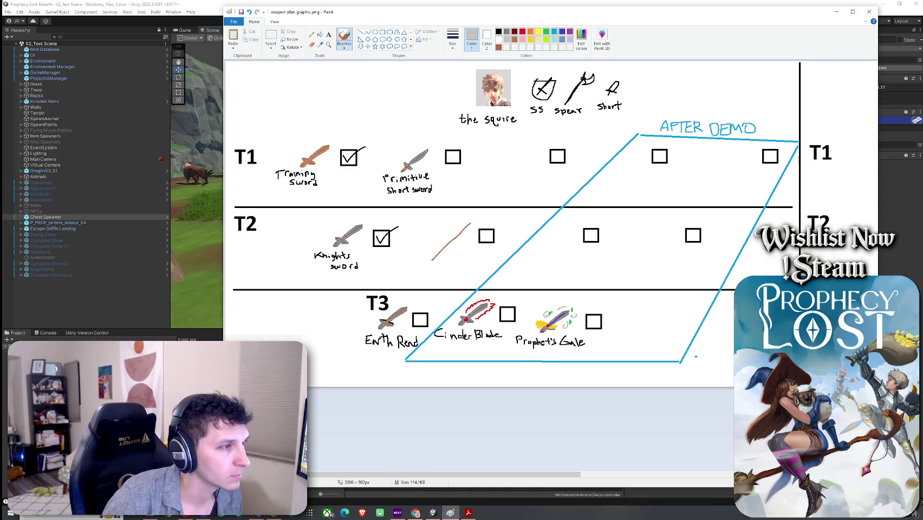
mouse_move(469, 225)
left_mouse_down()
mouse_move(476, 233)
mouse_move(461, 236)
left_mouse_up()
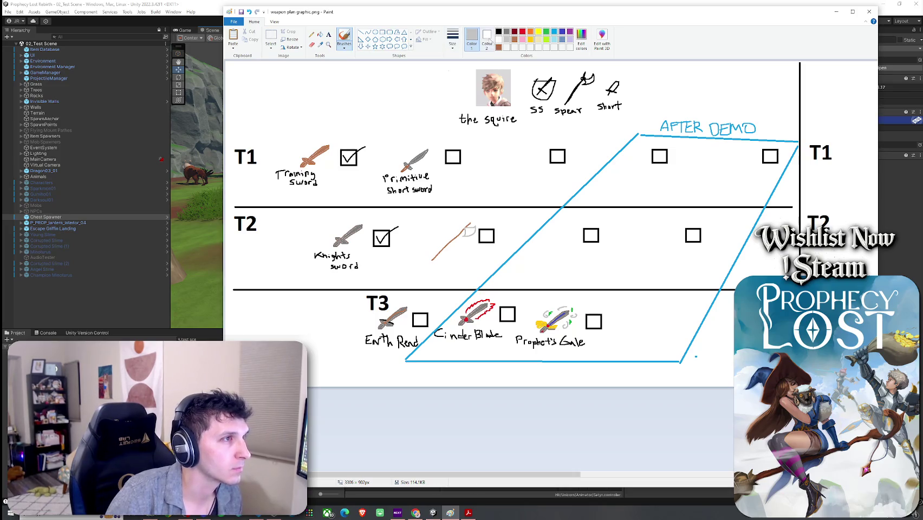
left_click(499, 47)
left_click_drag(466, 228, 431, 259)
Paint the gray axe head and begin writing 'Knights' in black beneath it
key("ctrl+z")
left_click(506, 31)
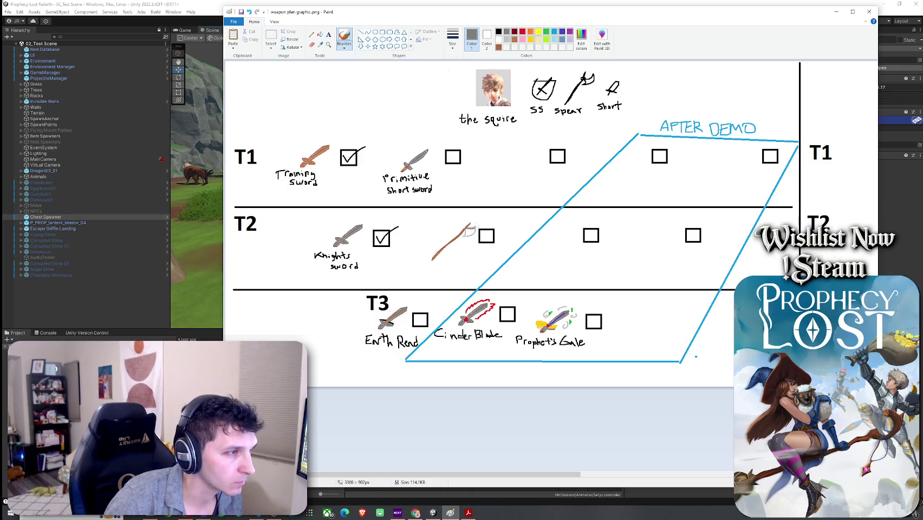
left_click_drag(470, 231, 461, 240)
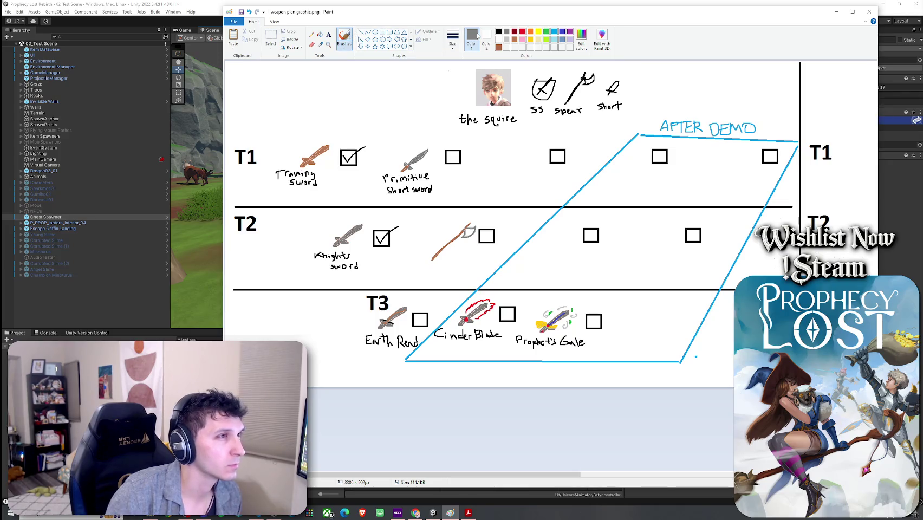
left_click(499, 31)
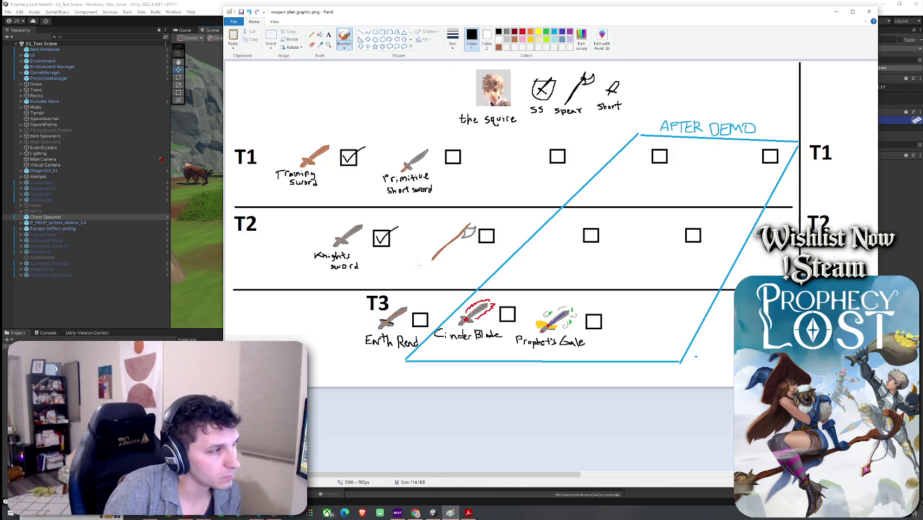
mouse_move(417, 261)
left_mouse_down()
mouse_move(418, 269)
mouse_move(445, 270)
left_mouse_up()
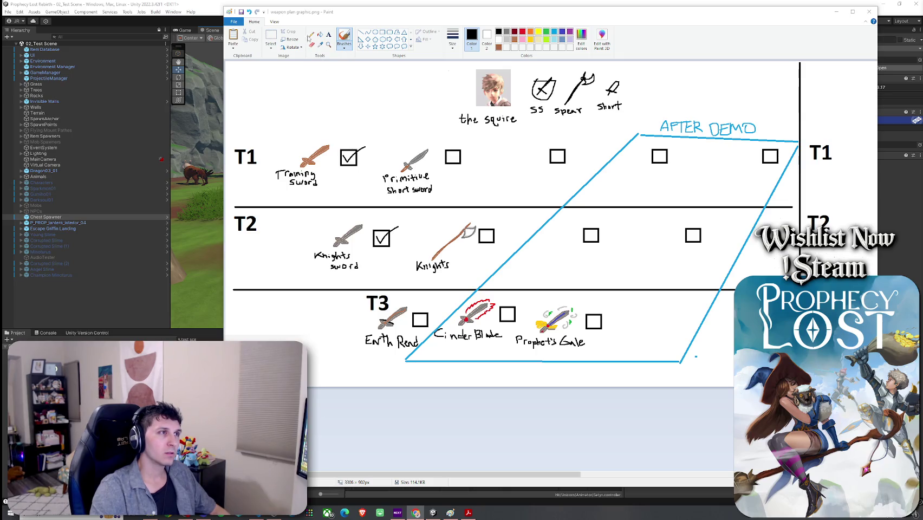
Select and delete the 'Knights' label under the axe
left_click(270, 37)
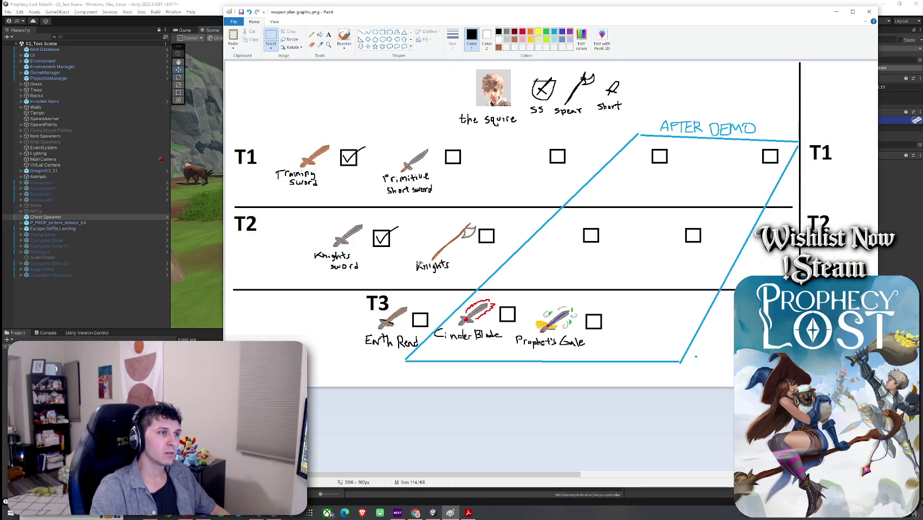
mouse_move(408, 258)
left_mouse_down()
mouse_move(461, 286)
mouse_move(408, 264)
left_mouse_up()
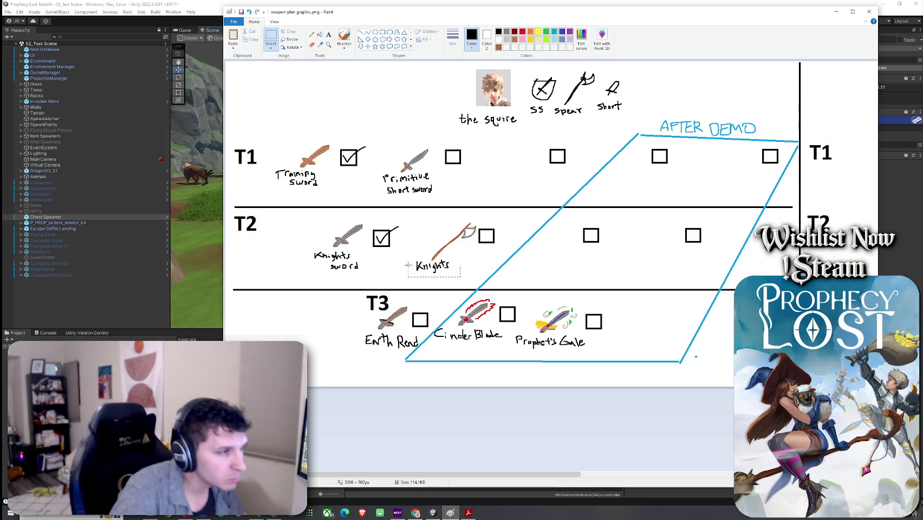
key("Delete")
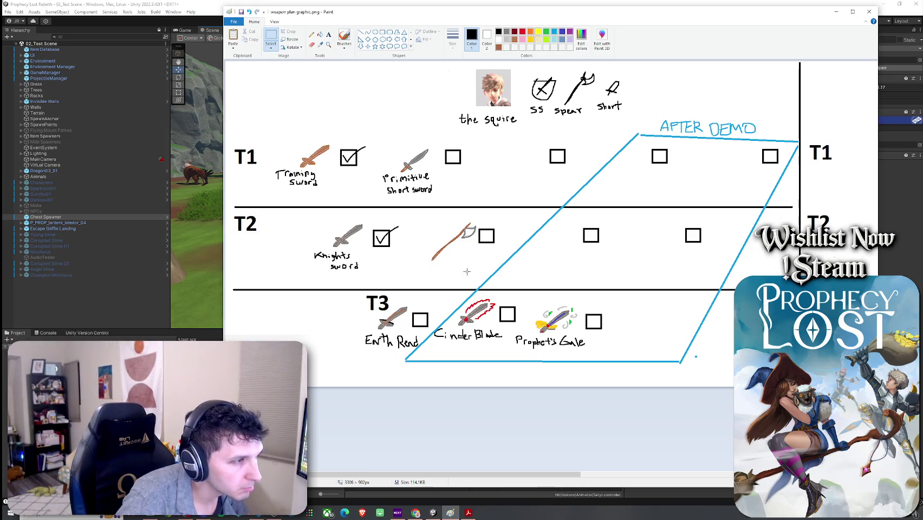
Handwrite 'Dane's Axe' beneath the axe and save the image
left_click(345, 37)
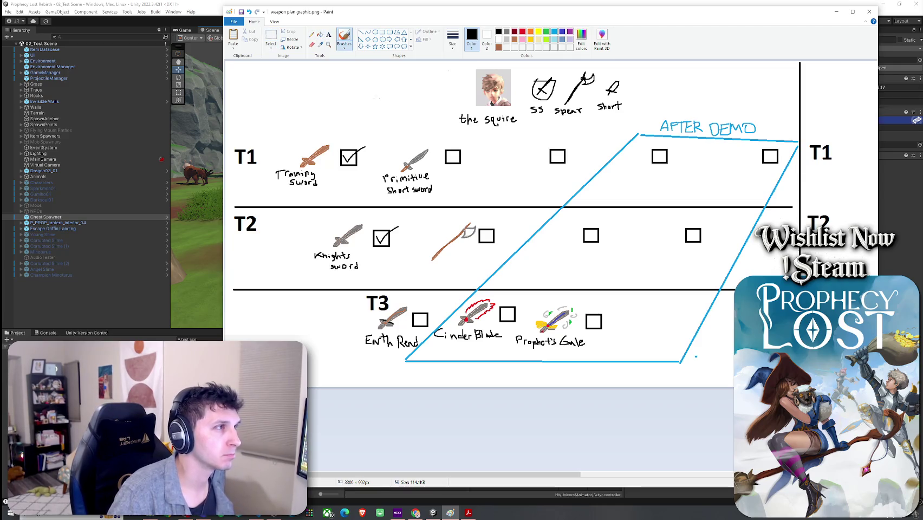
left_click_drag(414, 258, 414, 271)
key("ctrl+z")
key("ctrl+z")
mouse_move(415, 258)
left_mouse_down()
mouse_move(417, 269)
mouse_move(436, 261)
mouse_move(432, 276)
left_mouse_up()
left_click_drag(434, 275, 445, 278)
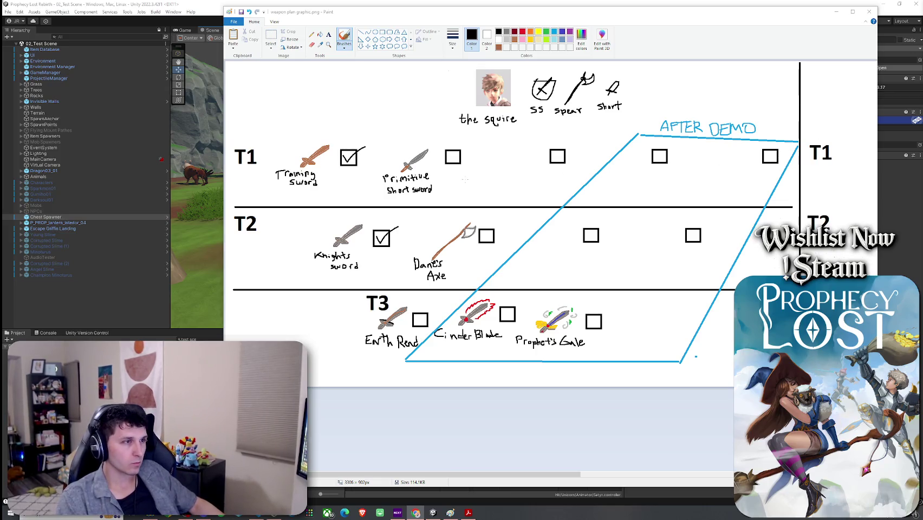
left_click(241, 13)
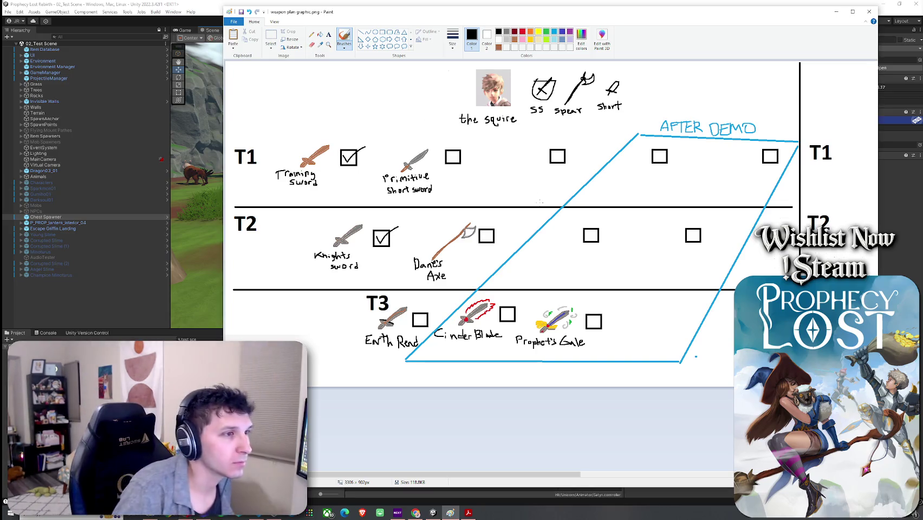
Erase the upper blue diagonal and redraw the black T1 and T3 dividers
left_click(345, 38)
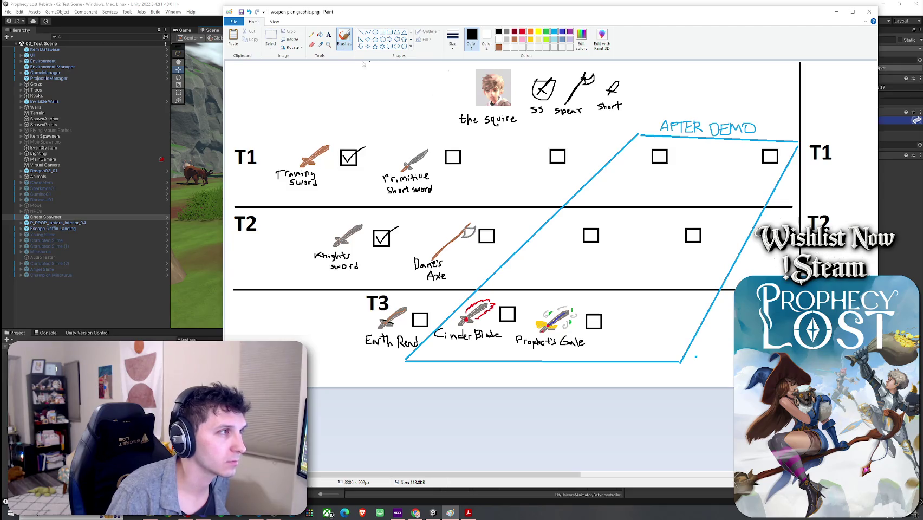
left_click(311, 45)
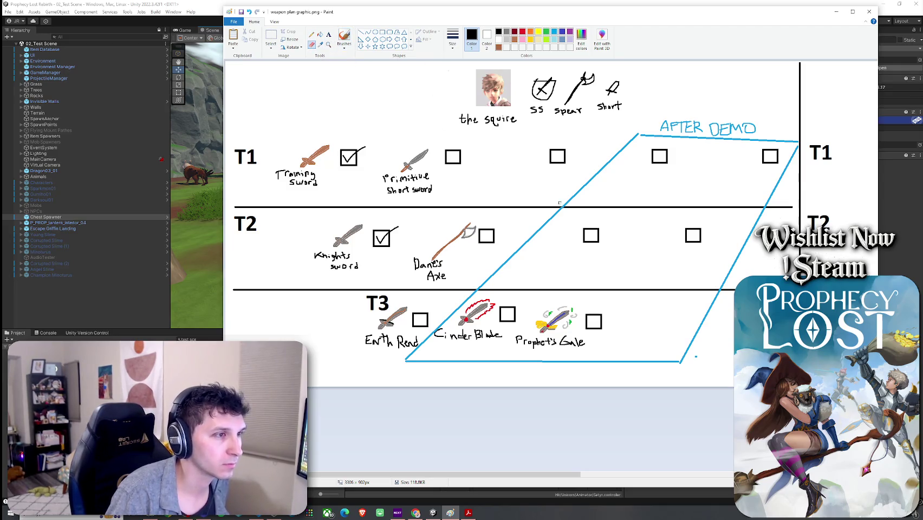
left_click_drag(559, 203, 559, 209)
left_click_drag(550, 218, 478, 290)
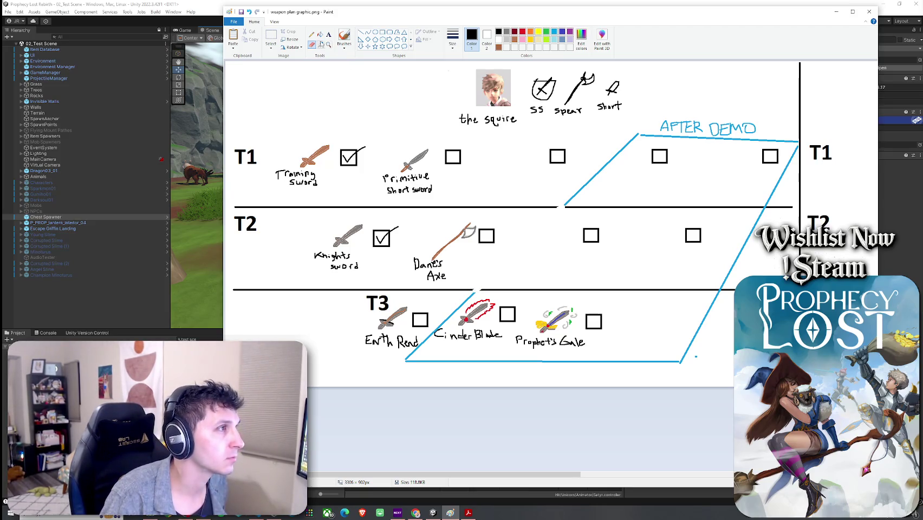
left_click(361, 32)
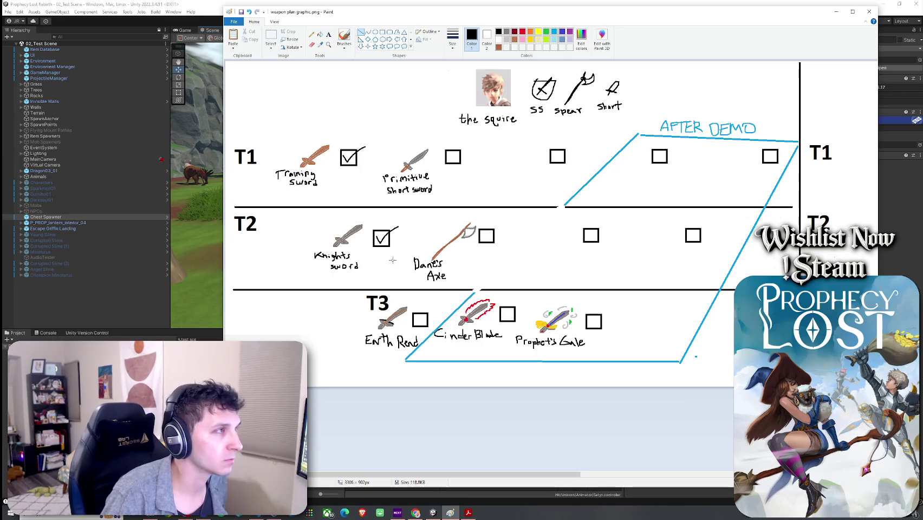
left_click_drag(389, 290, 566, 290)
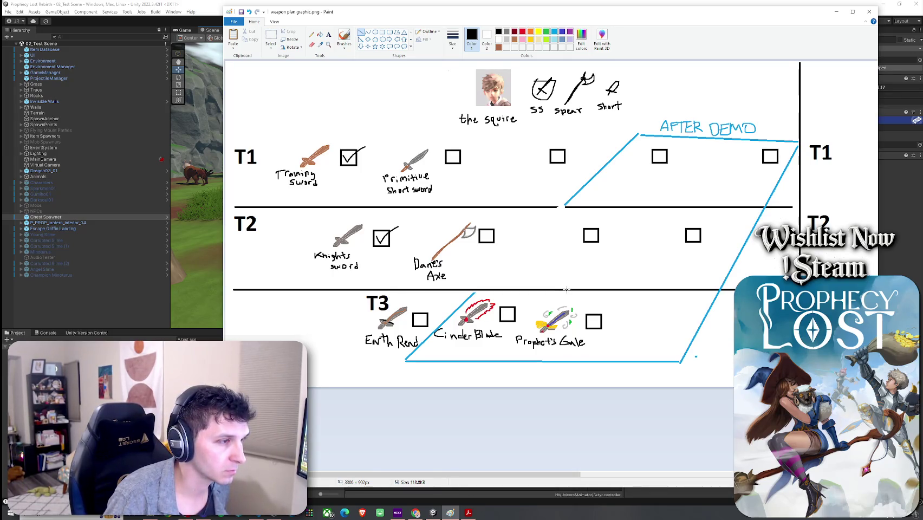
left_click_drag(566, 207, 490, 207)
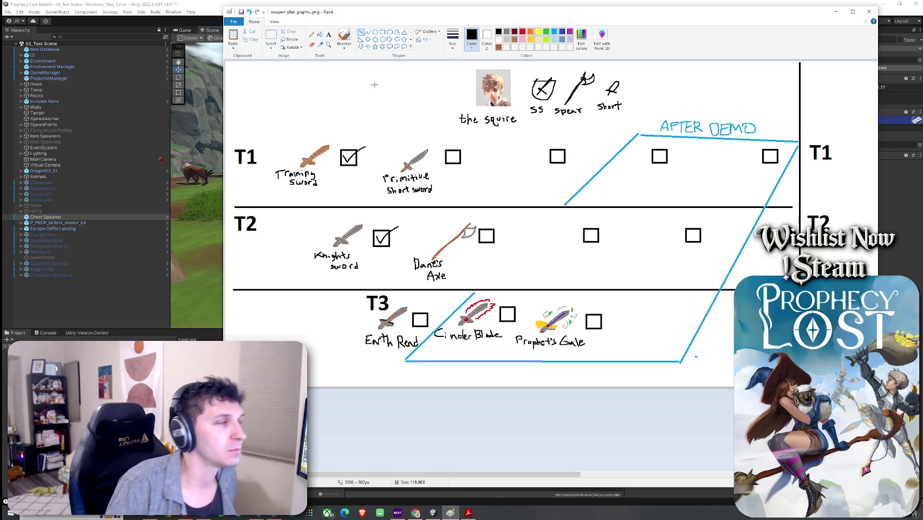
Draw light-blue lines forming a stepped boundary and remove the stray T2 dot
left_click(554, 32)
mouse_move(565, 205)
left_mouse_down()
mouse_move(635, 213)
mouse_move(618, 203)
mouse_move(578, 287)
left_mouse_up()
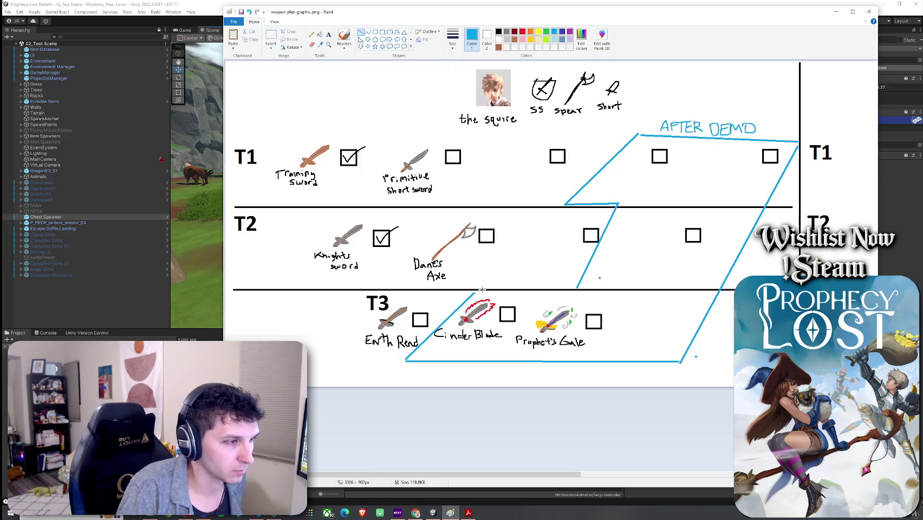
left_click_drag(474, 291, 578, 290)
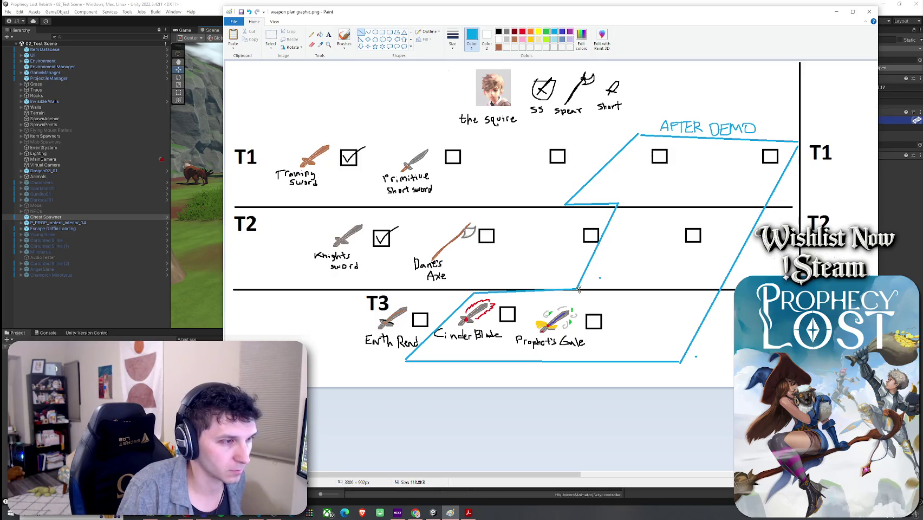
left_click(271, 35)
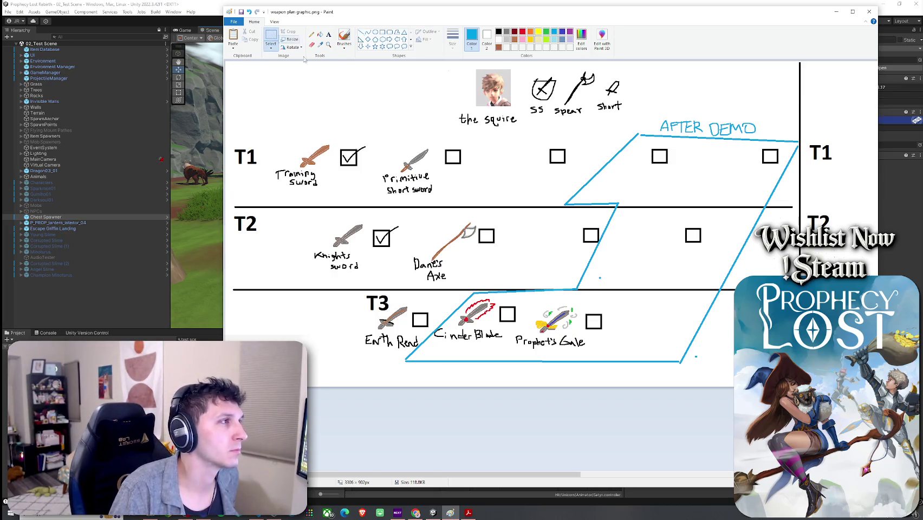
left_click_drag(595, 274, 607, 281)
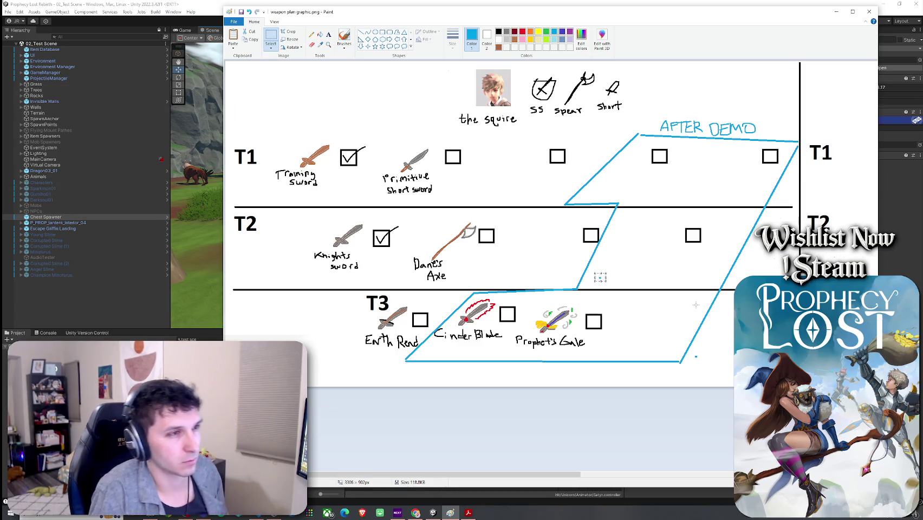
left_click(654, 268)
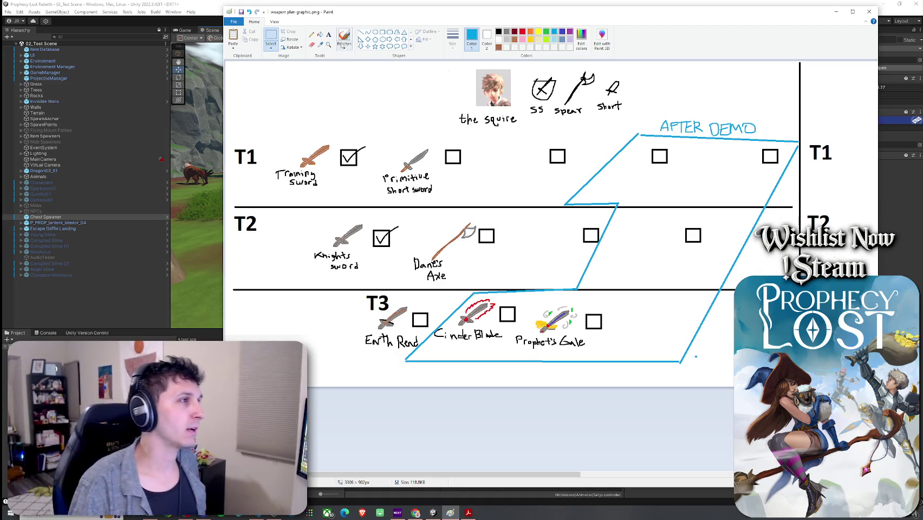
Draw a brown shaft for a new spear in the T1 row
left_click(360, 32)
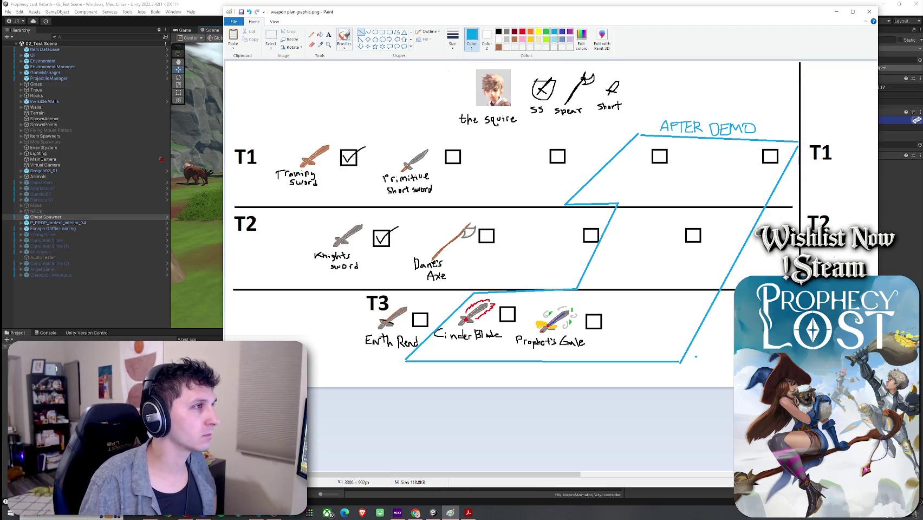
left_click(514, 39)
left_click_drag(499, 190, 539, 139)
Finish the spear's gray tip and handwrite 'Hunting Spear' in black beneath it
left_click(507, 32)
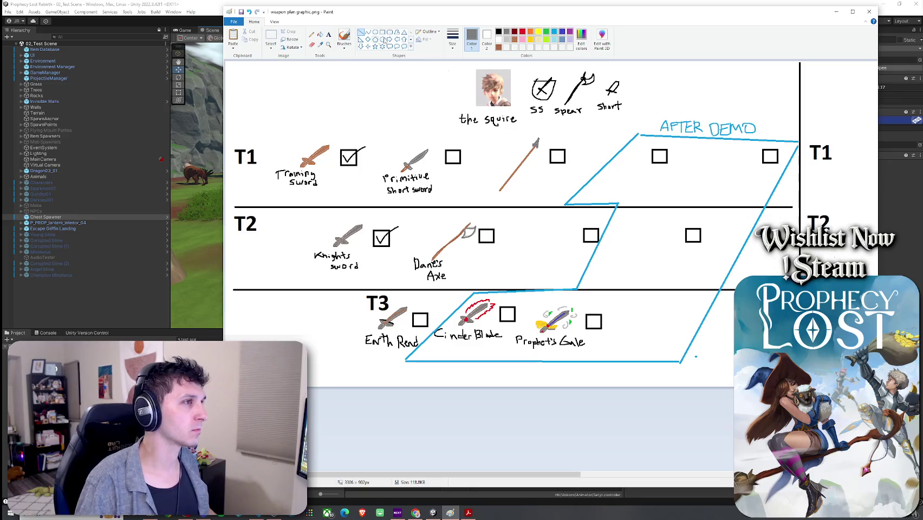
left_click(499, 31)
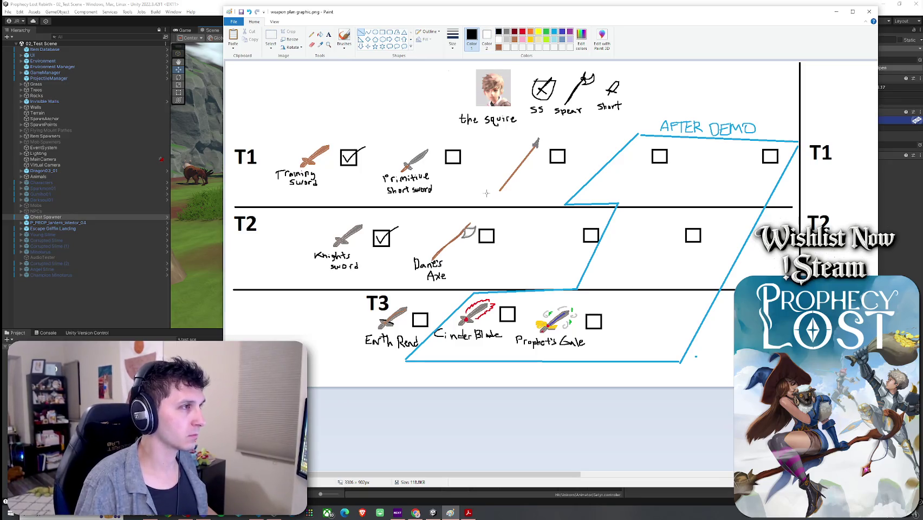
left_click(344, 38)
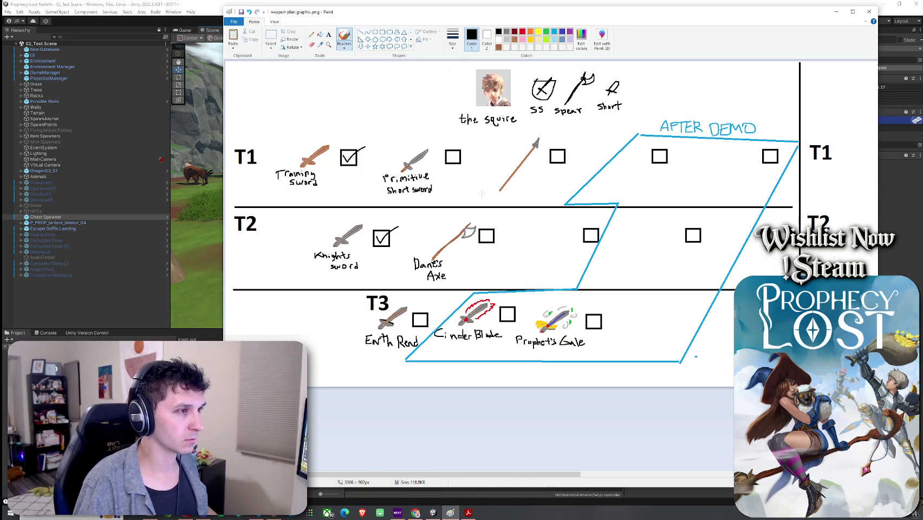
mouse_move(490, 199)
left_mouse_down()
mouse_move(511, 195)
mouse_move(519, 205)
mouse_move(539, 193)
left_mouse_up()
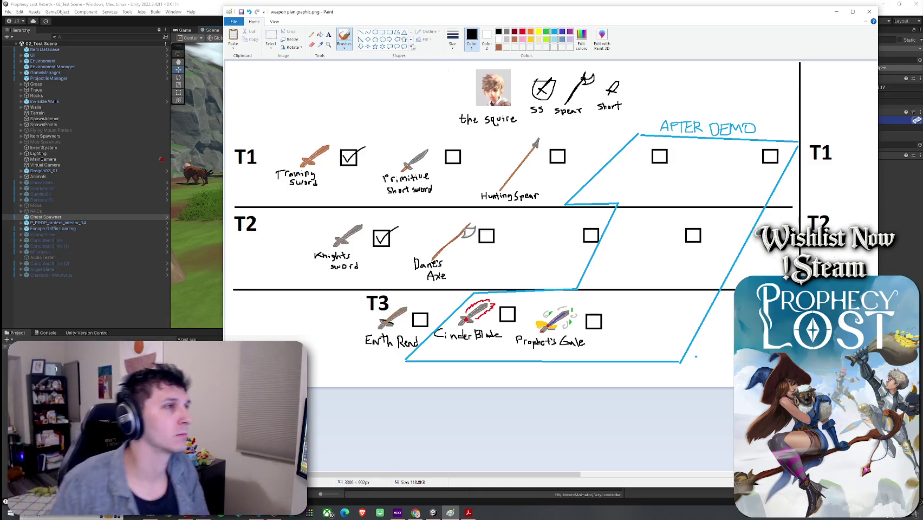
left_click(499, 47)
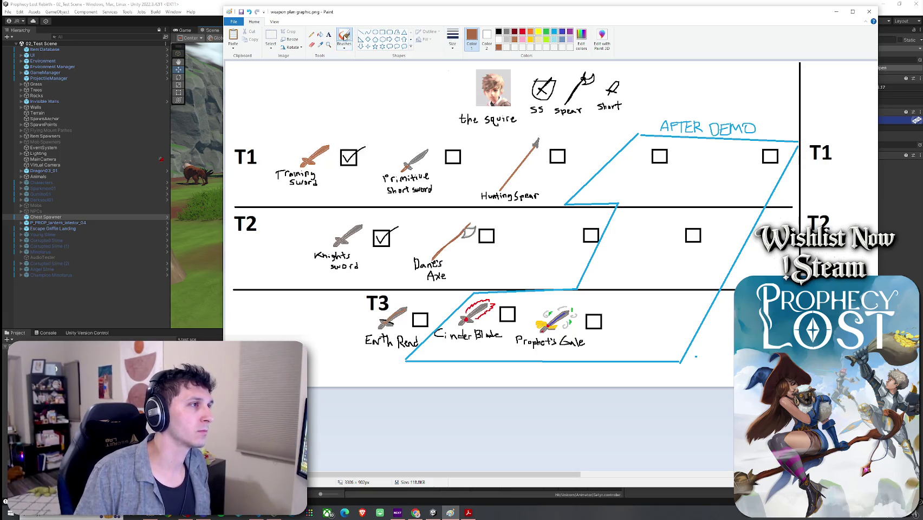
Add brown strokes to the Training Sword, undo the stray stroke, then choose dark grey
left_click_drag(309, 145, 330, 162)
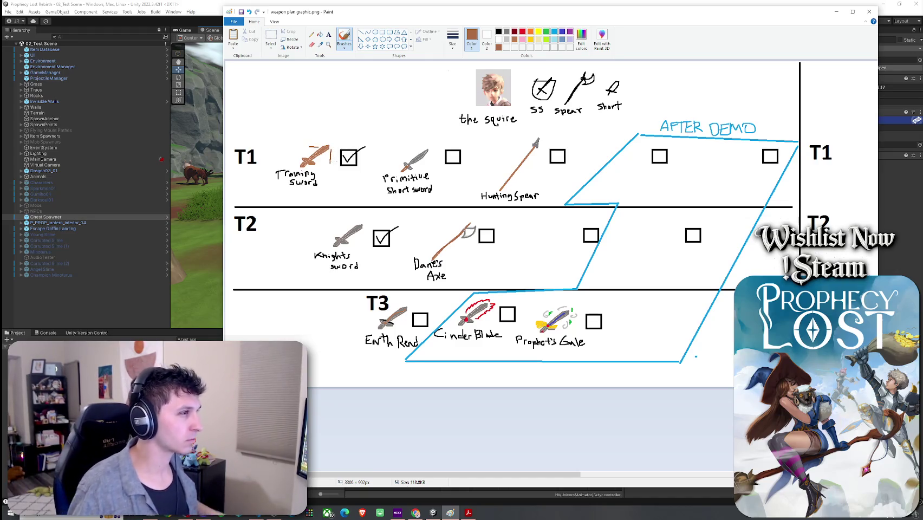
key("ctrl+z")
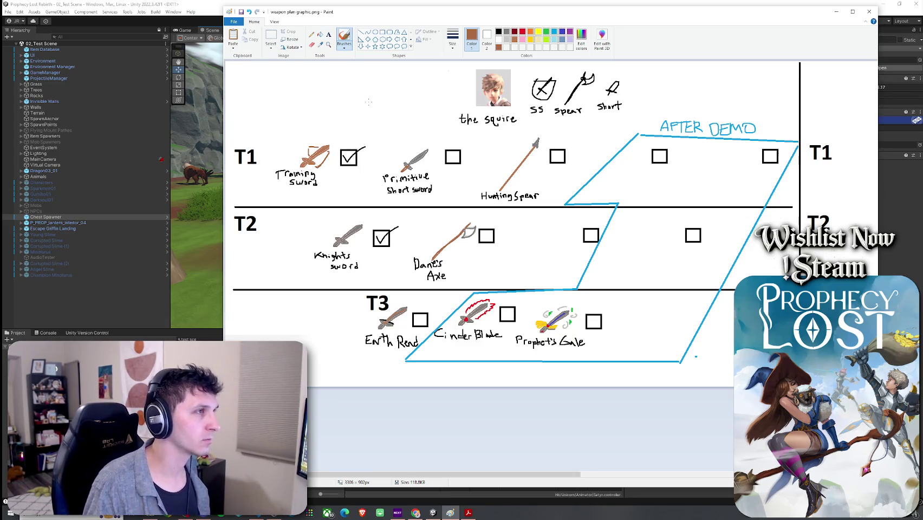
left_click(507, 32)
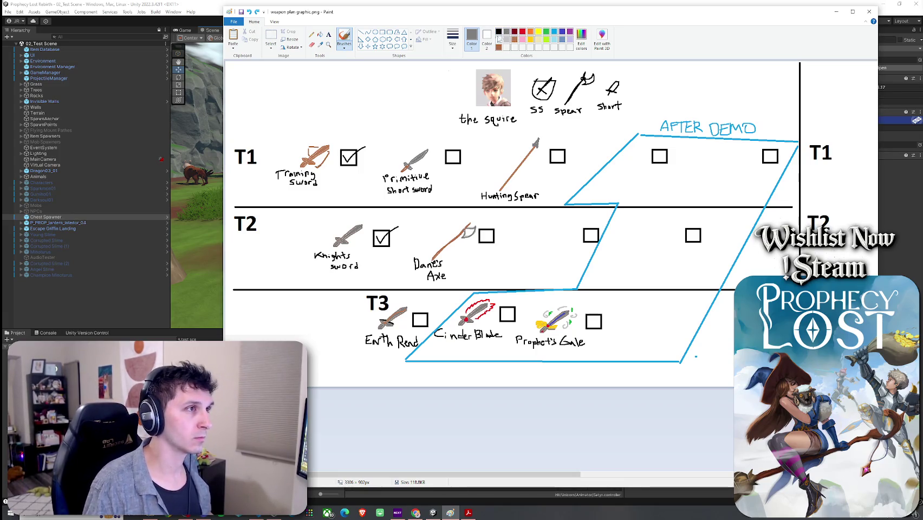
left_click(581, 39)
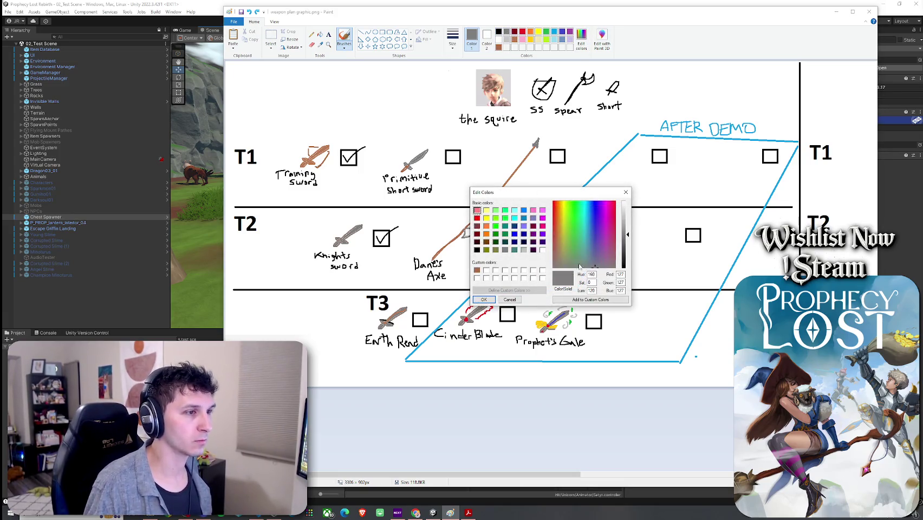
Set the grey's luminance to 80 in Edit Colors and close the dialog
left_click(629, 246)
left_click(591, 300)
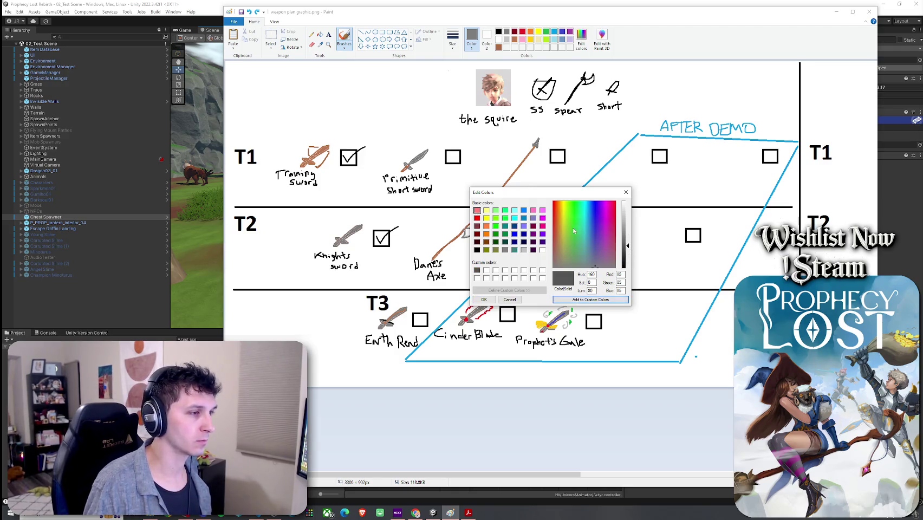
left_click(626, 193)
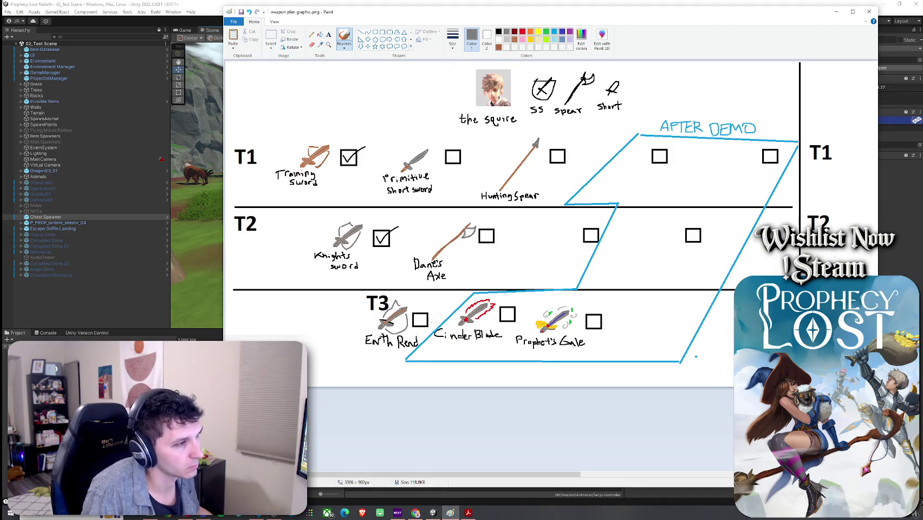
Erase the grey swirl around Earth Rend and save the weapon plan
mouse_move(390, 303)
left_mouse_down()
mouse_move(390, 332)
mouse_move(404, 320)
left_mouse_up()
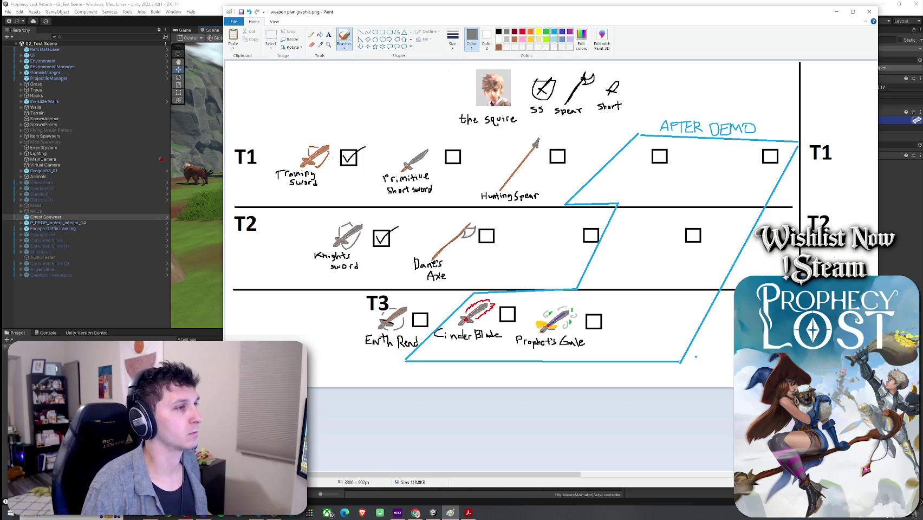
left_click(241, 11)
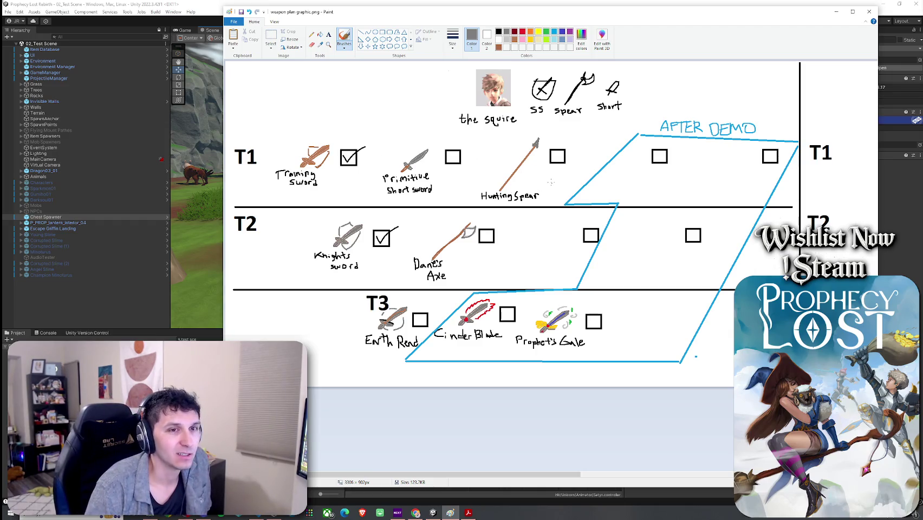
Move the Dane's Axe drawing temporarily above the T1 row
left_click(271, 35)
mouse_move(408, 215)
left_mouse_down()
mouse_move(498, 291)
mouse_move(507, 284)
left_mouse_up()
mouse_move(453, 257)
left_mouse_down()
mouse_move(472, 256)
mouse_move(388, 155)
mouse_move(366, 106)
left_mouse_up()
left_click(524, 253)
Delete the empty T2 checkbox and move Dane's Axe one slot right in T2
left_click_drag(562, 221, 599, 242)
left_click(595, 248)
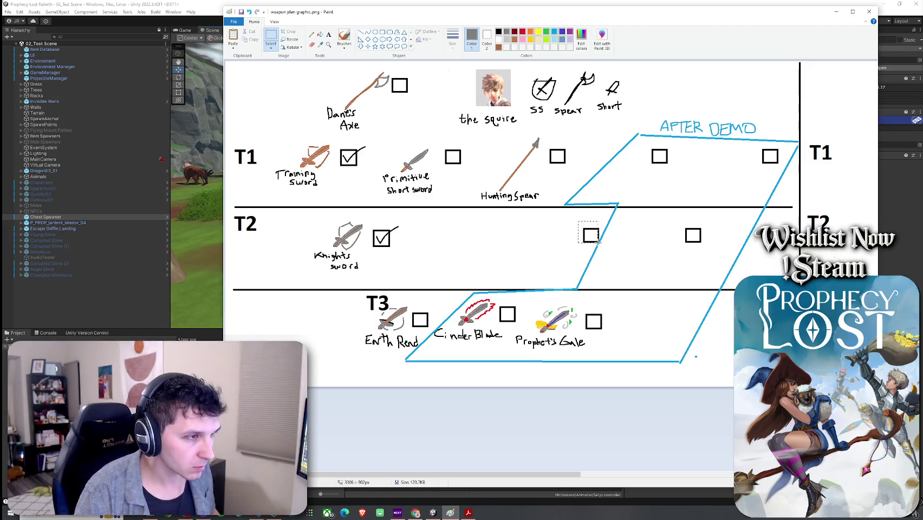
key("Delete")
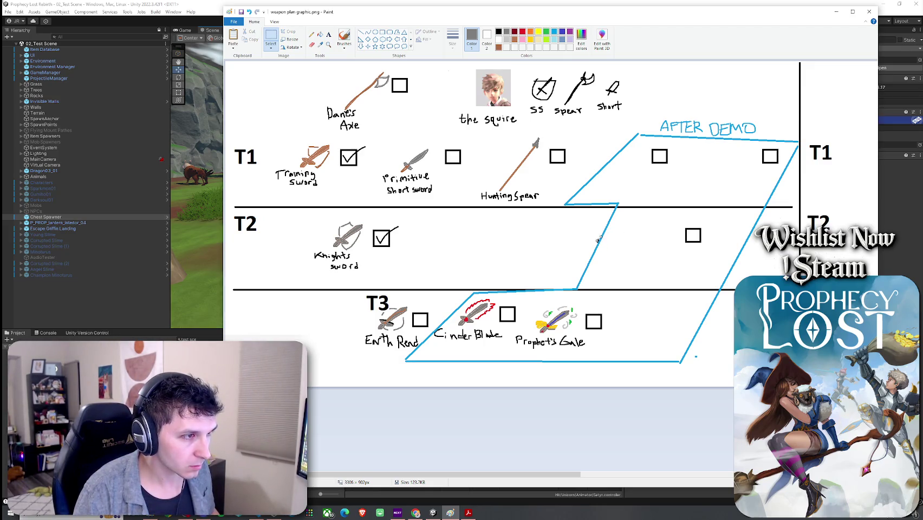
left_click_drag(589, 232, 598, 243)
left_click(604, 252)
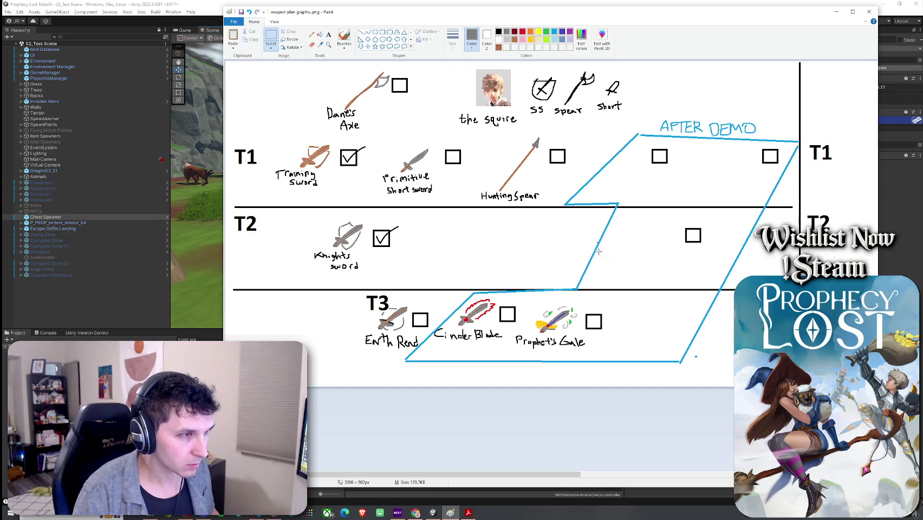
mouse_move(320, 142)
left_mouse_down()
mouse_move(425, 64)
mouse_move(532, 221)
mouse_move(579, 233)
left_mouse_up()
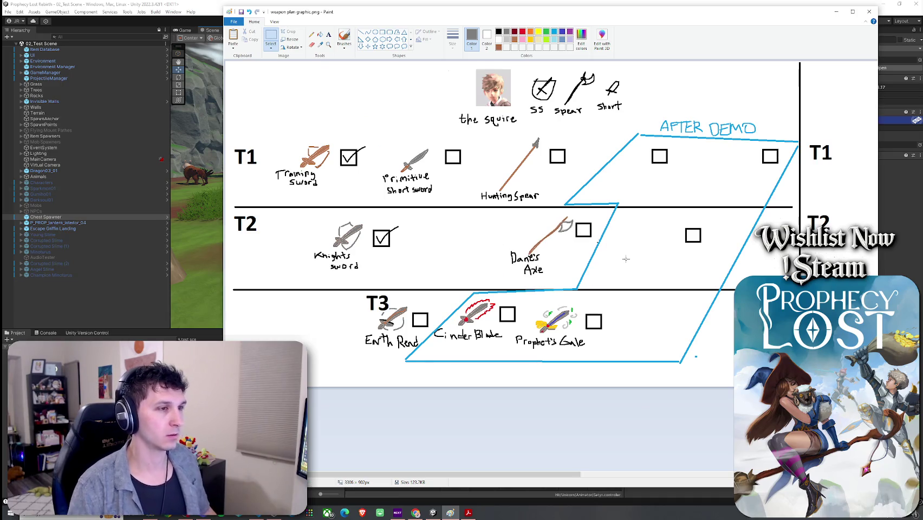
Copy the Primitive Short Sword's checkbox into the axe's former T2 spot
left_click_drag(436, 144, 471, 170)
key("ctrl+c")
key("ctrl+v")
left_click_drag(246, 72, 501, 231)
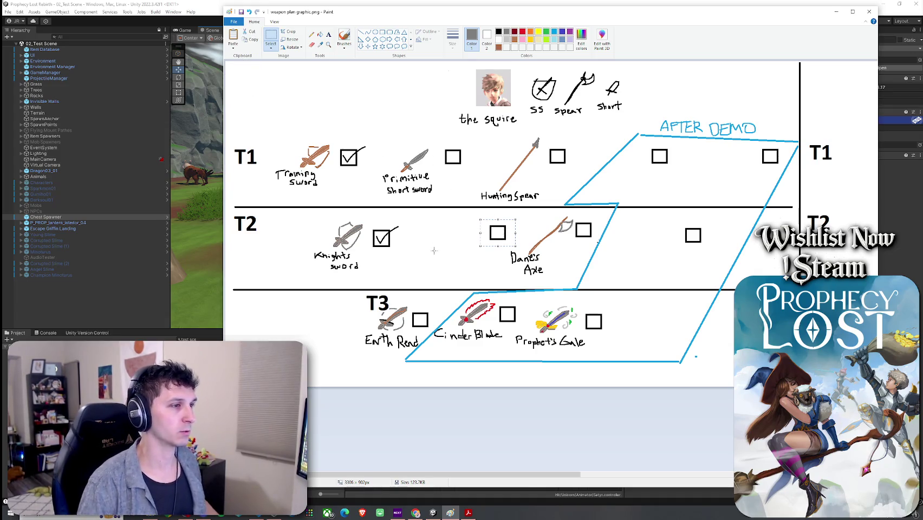
left_click(361, 32)
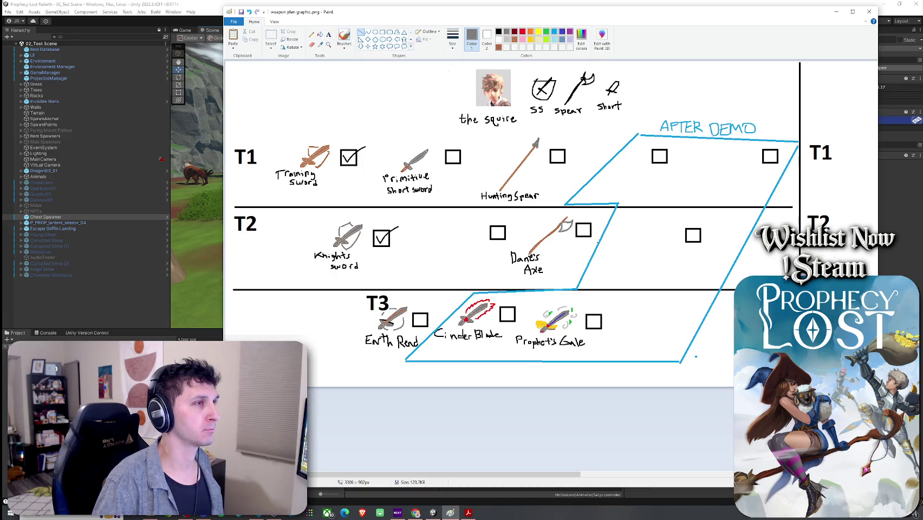
Sketch a small sword with a cross-guard in the middle T2 slot
left_click(345, 35)
left_click_drag(441, 237, 456, 231)
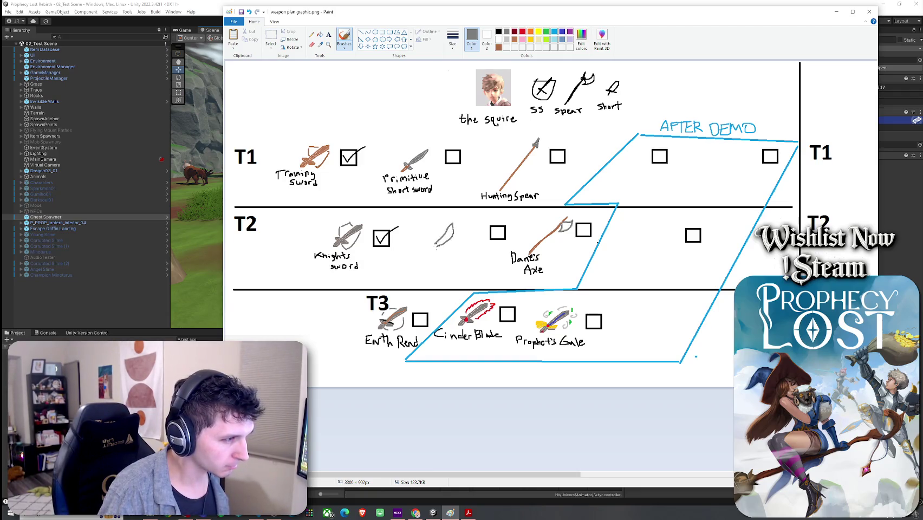
left_click_drag(432, 243, 436, 251)
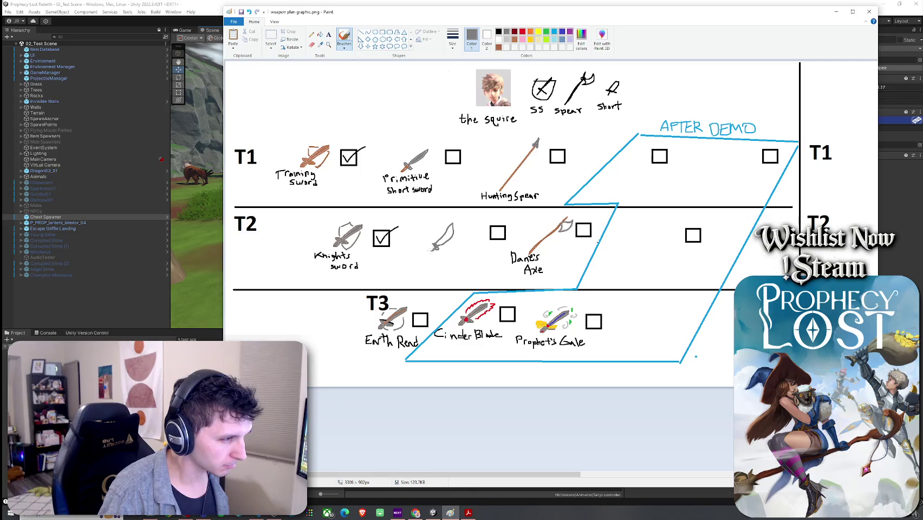
left_click(312, 45)
left_click_drag(452, 225, 439, 246)
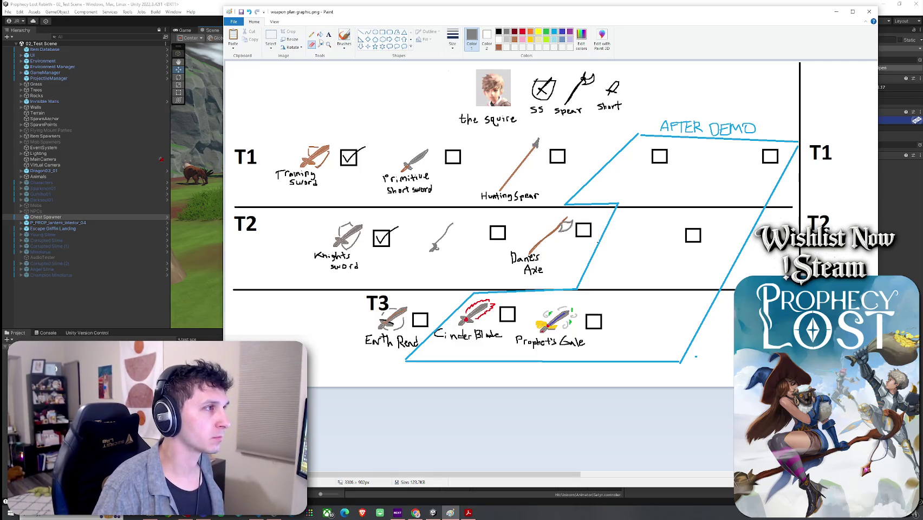
left_click(345, 37)
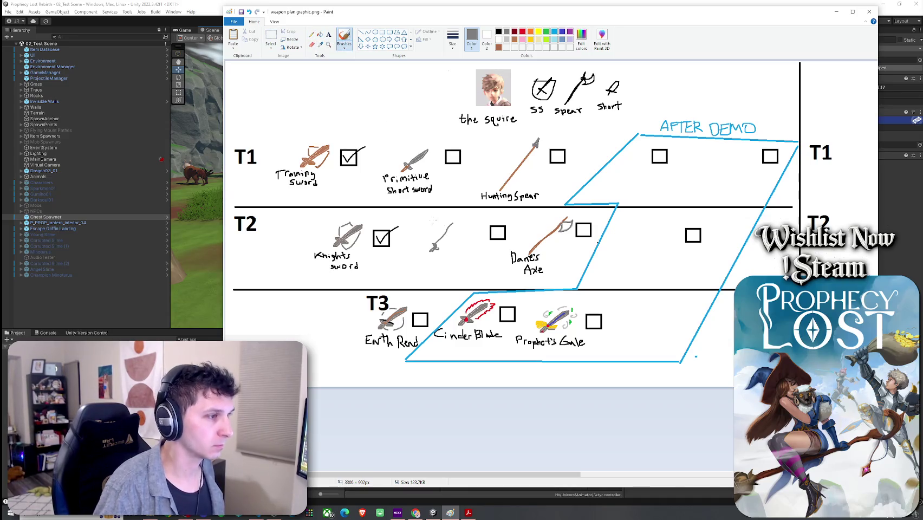
left_click_drag(436, 248, 448, 239)
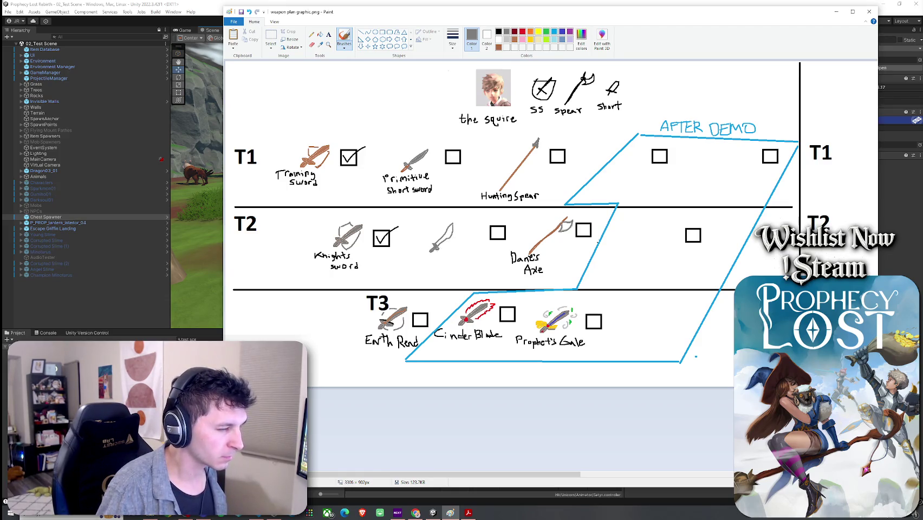
Fill the new sword shape with dark grey
left_click(320, 33)
left_click(448, 232)
left_click(556, 32)
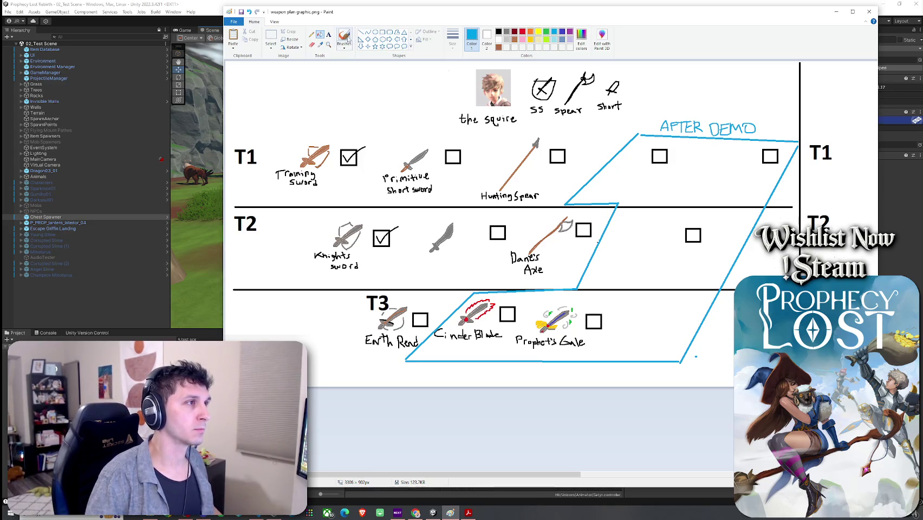
left_click(347, 37)
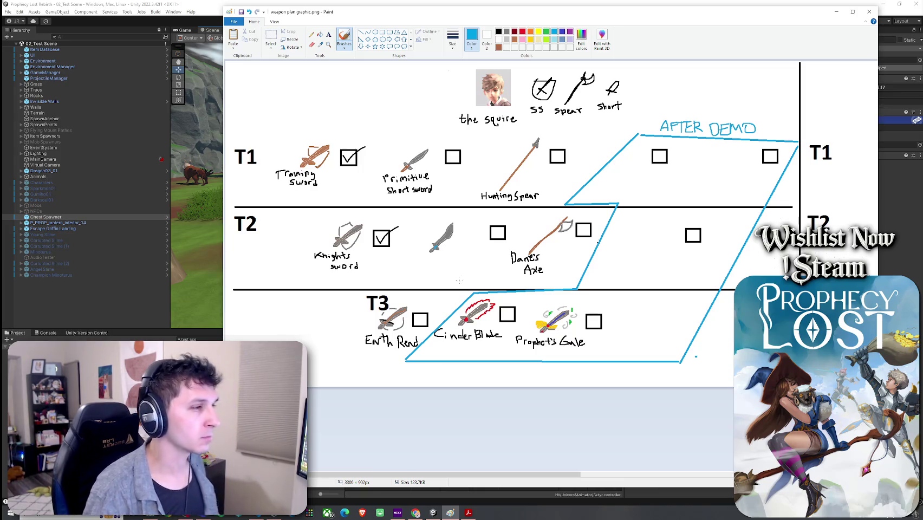
Shift the grey sword slightly right and begin writing 'Rune' beneath it in black
left_click(271, 36)
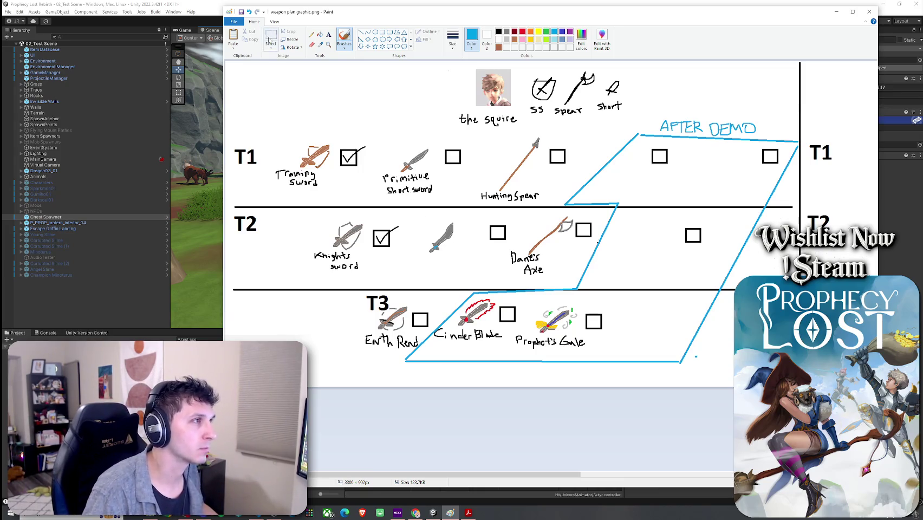
mouse_move(439, 216)
left_mouse_down()
mouse_move(469, 241)
mouse_move(459, 234)
left_mouse_up()
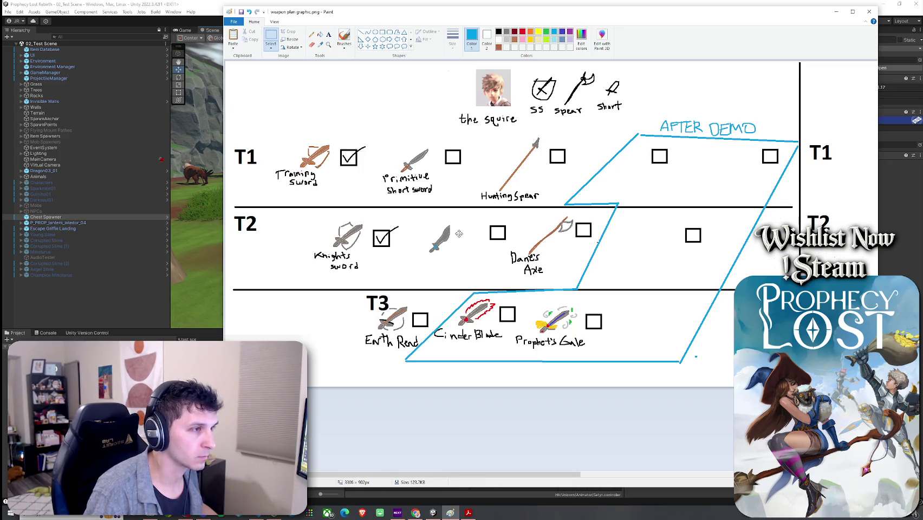
mouse_move(426, 266)
left_mouse_down()
mouse_move(457, 219)
mouse_move(458, 259)
mouse_move(464, 244)
left_mouse_up()
left_click(480, 261)
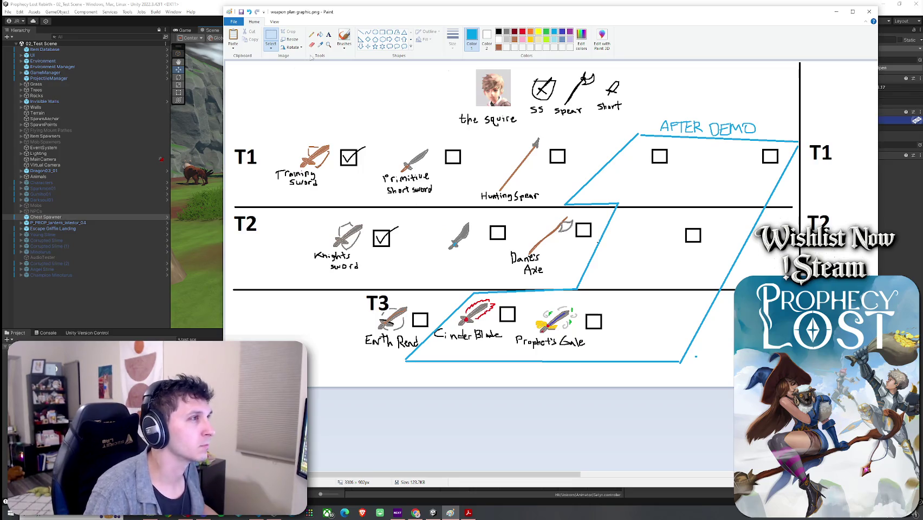
left_click(345, 38)
left_click(498, 32)
mouse_move(432, 255)
left_mouse_down()
mouse_move(446, 258)
mouse_move(434, 275)
mouse_move(444, 275)
left_mouse_up()
Finish the 'Rune Short Sword' label and nudge its checkbox left
left_click_drag(450, 269, 477, 272)
left_click_drag(478, 272, 484, 268)
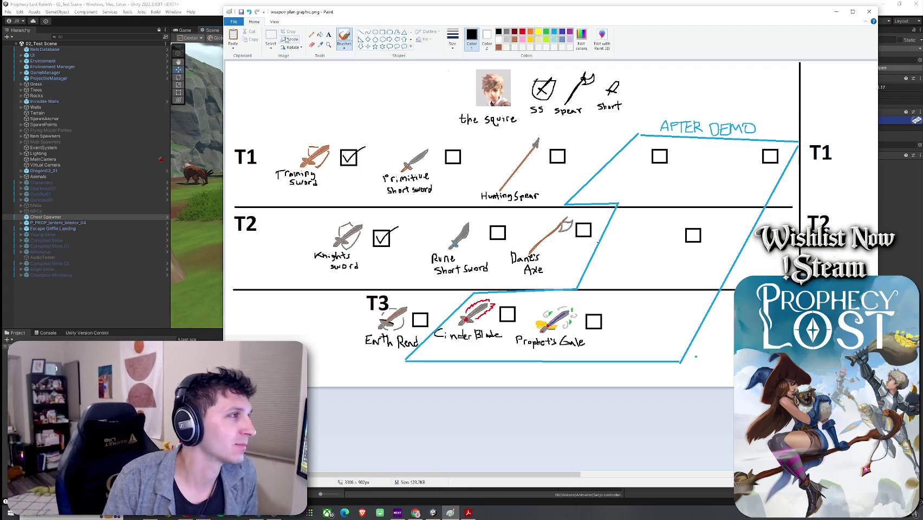
left_click(271, 37)
left_click_drag(489, 219, 517, 245)
left_click_drag(505, 236, 492, 237)
Shift the Rune Short Sword drawing and label about 21 px left, then save
left_click_drag(411, 215, 501, 276)
left_click_drag(461, 247, 449, 246)
left_click(520, 266)
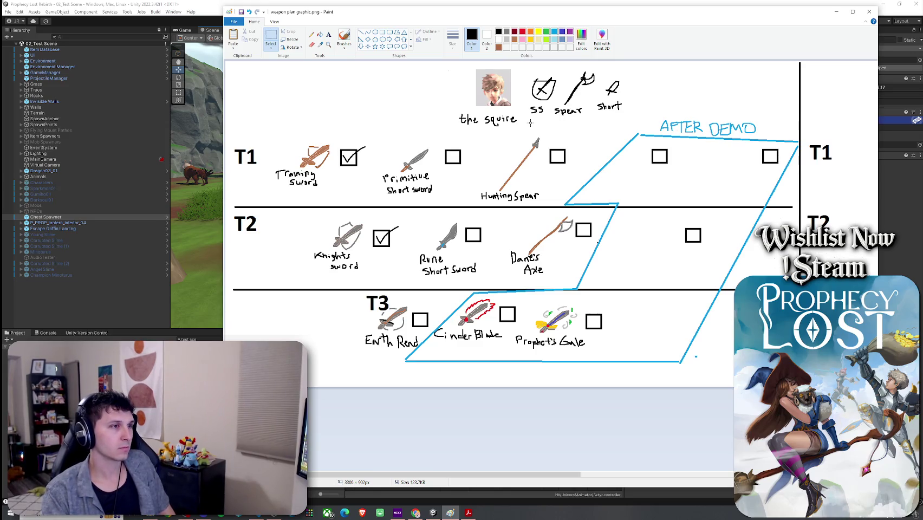
left_click(242, 12)
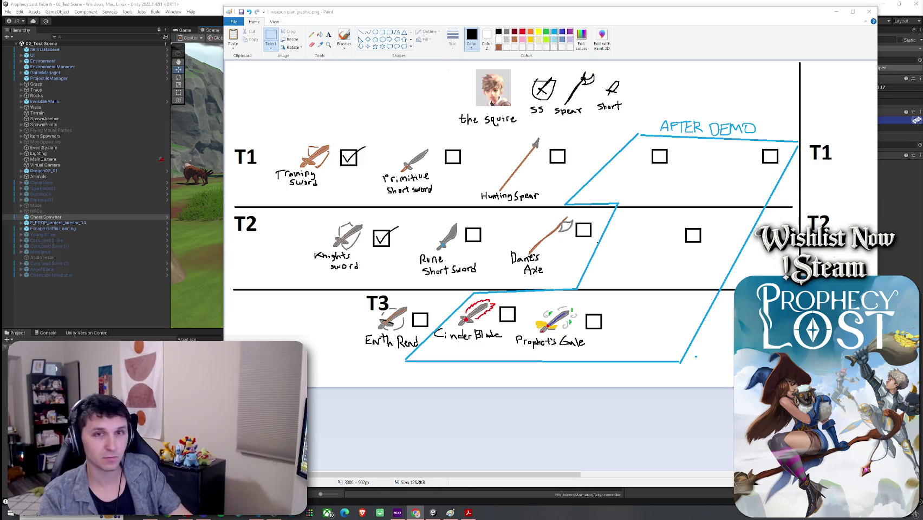
Bring The Plan document in Google Docs to the front
key("alt+Tab")
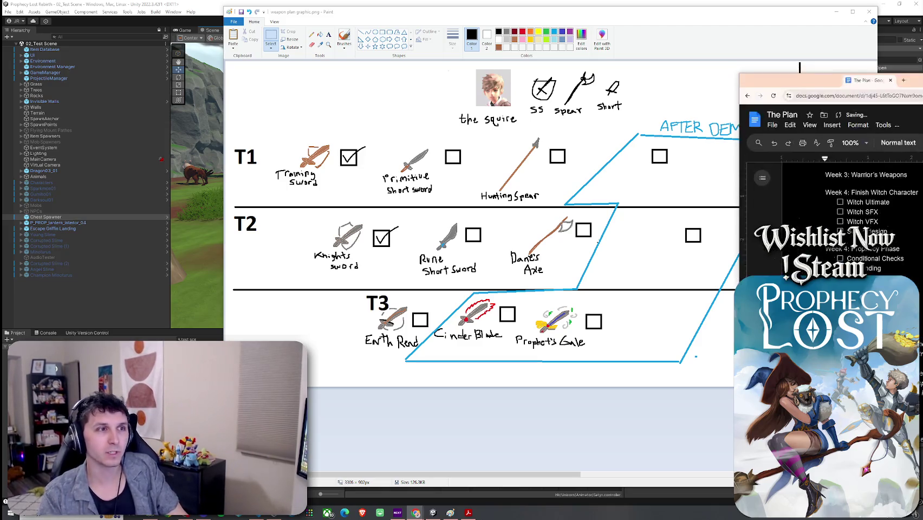
Change the Prophecy Phase week number to 5
double_click(509, 213)
type("5")
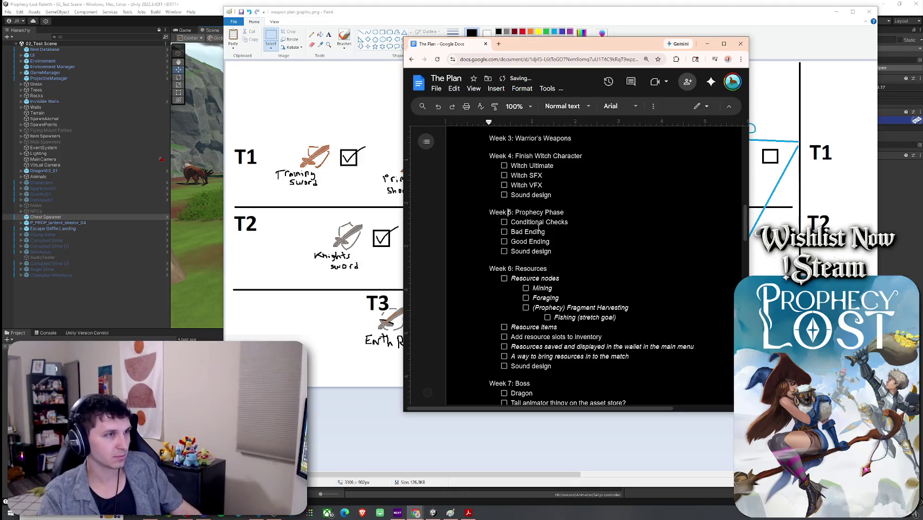
scroll(519, 223, "up", 2)
Remove the word 'Finish' from the Week 4 Witch Character heading
left_click(594, 229)
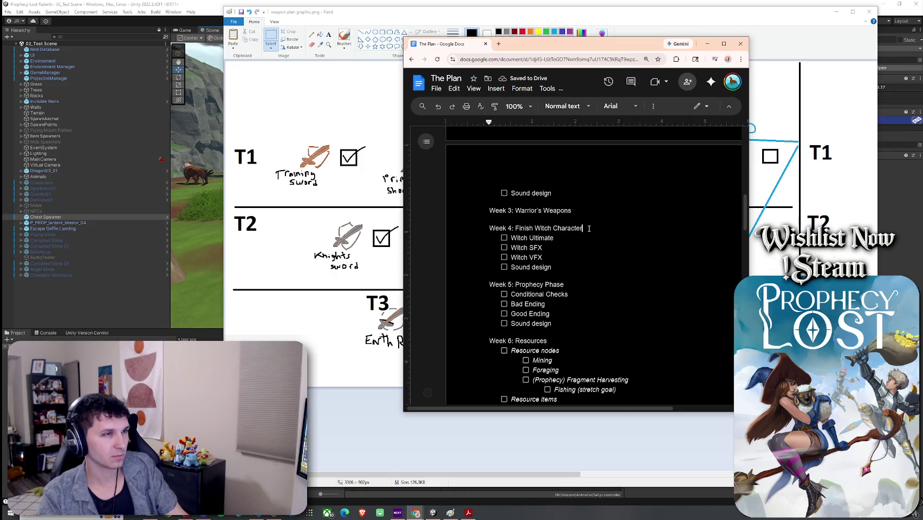
key("ctrl+Left")
key("ctrl+Left")
key("shift+Left")
key("shift+Left")
key("shift+Left")
key("BackSpace")
Add a 'Witch Weapons' checklist item with an indented 'animations' sub-item, then minimize the plan
left_click(561, 267)
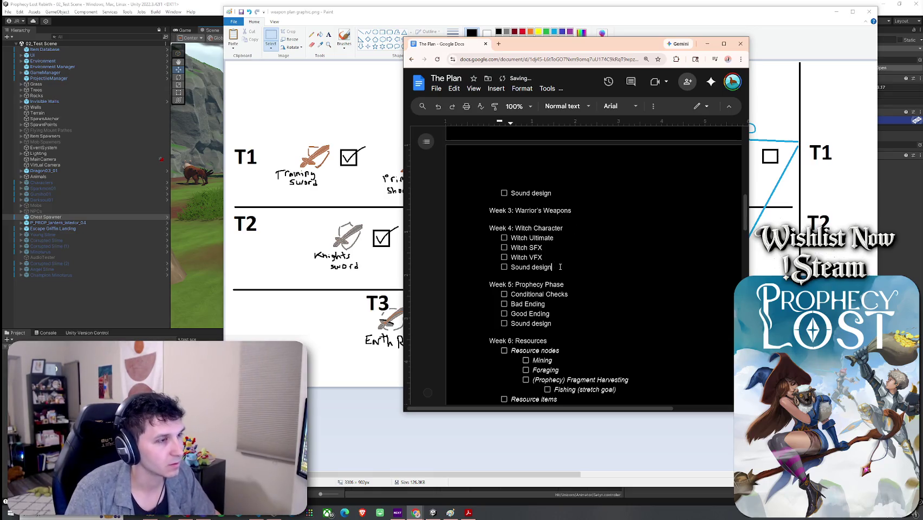
left_click(559, 259)
key("Return")
type("Witch Weapons")
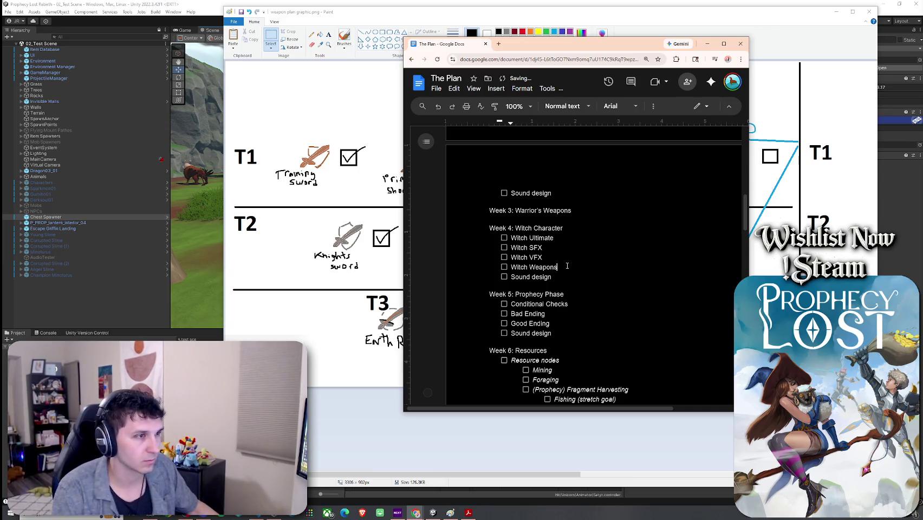
key("Return")
key("Tab")
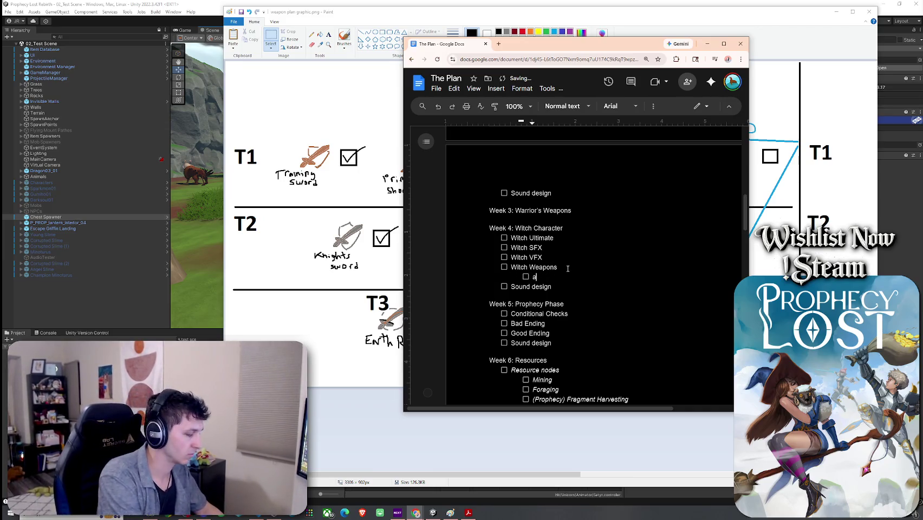
type("animations")
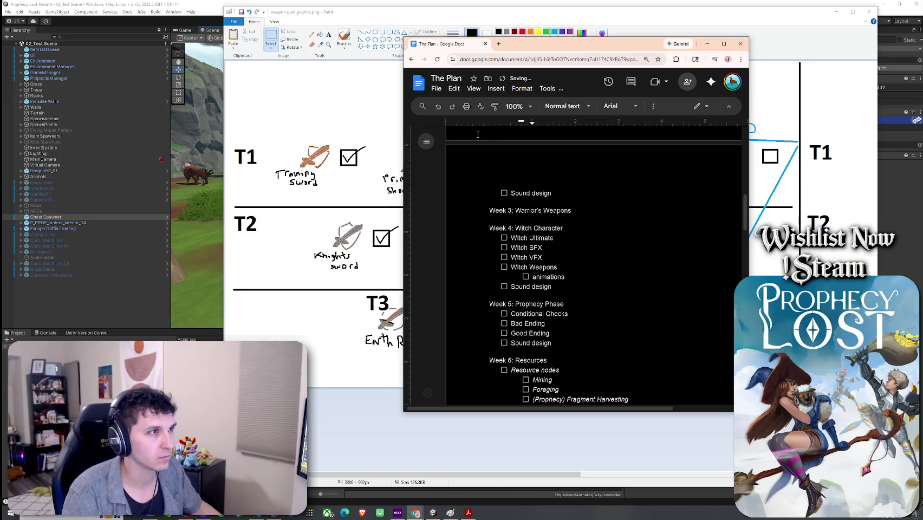
left_click(707, 44)
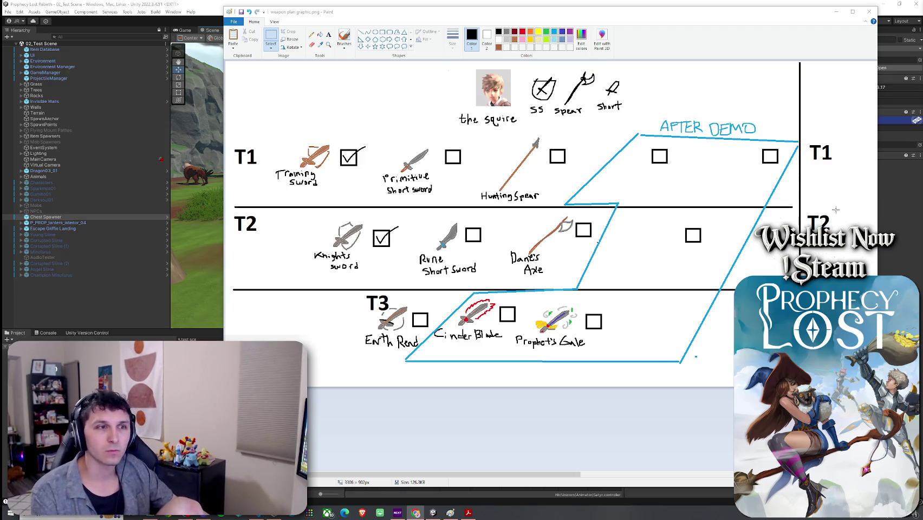
Look across the weapon plan graphic, then return to the Unity editor
scroll(604, 475, "right", 1)
scroll(542, 217, "right", 2)
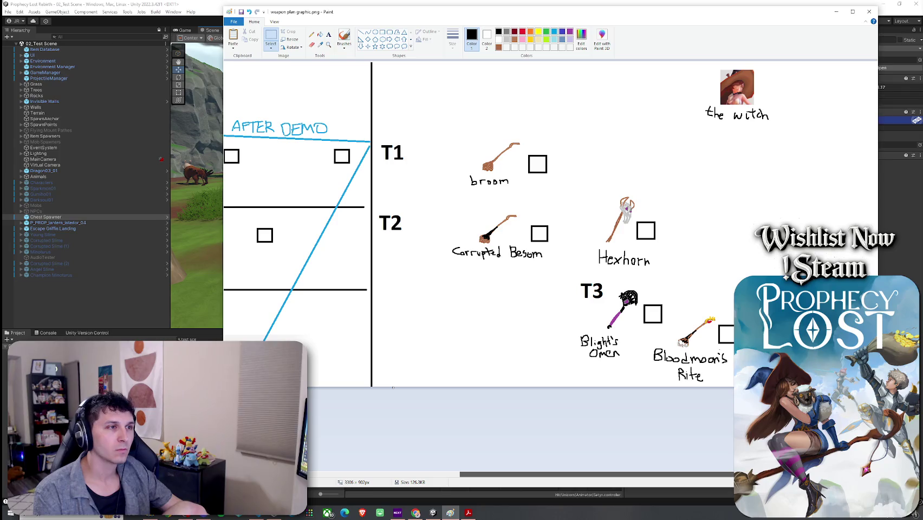
scroll(392, 379, "left", 10)
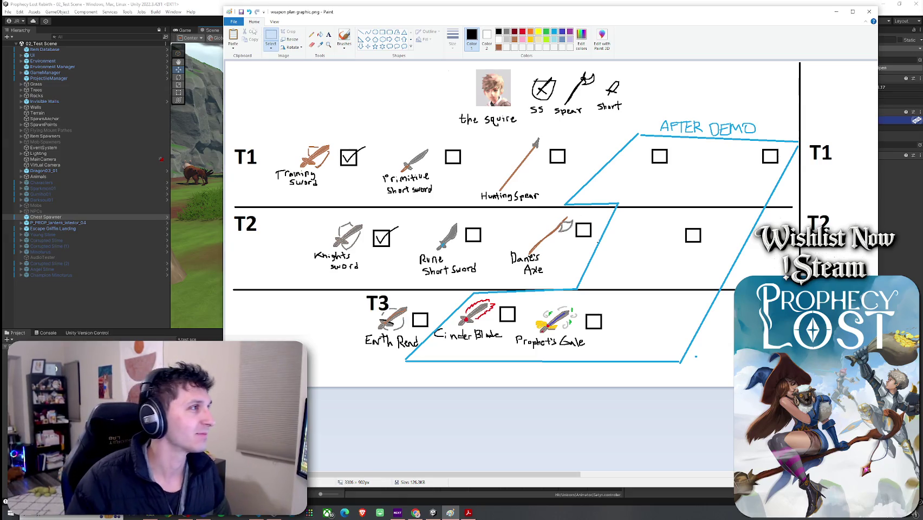
key("alt+Tab")
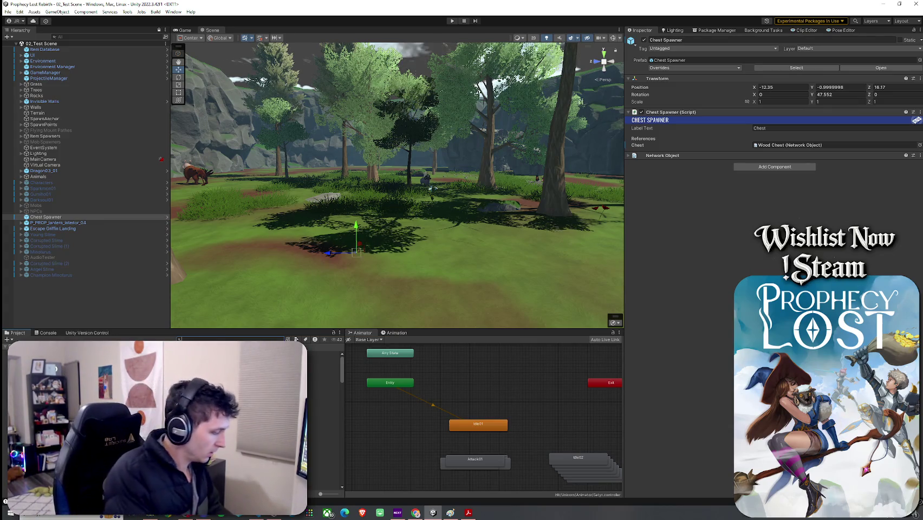
Search the Project assets for 'Primitive Short'
type("Primitive Short")
Open the Primitive Short Sword ITEM prefab and inspect its root and sword child object
double_click(325, 366)
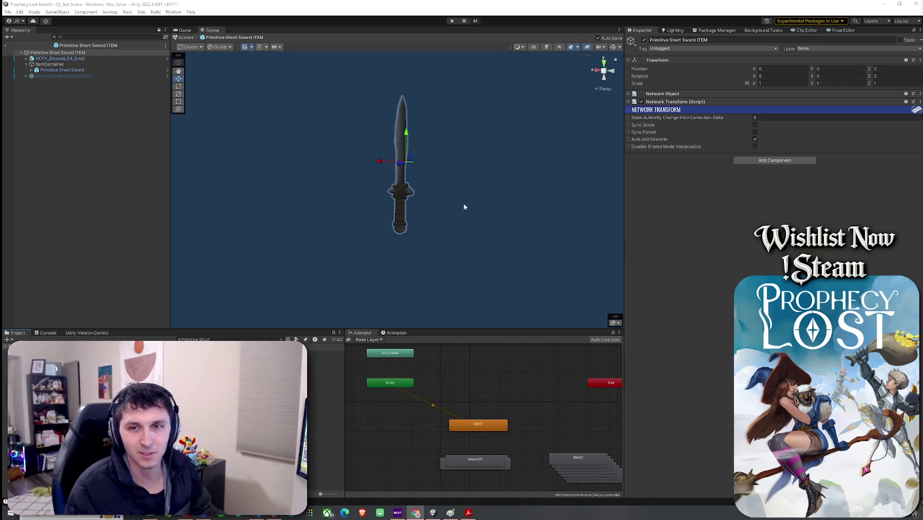
left_click(325, 366)
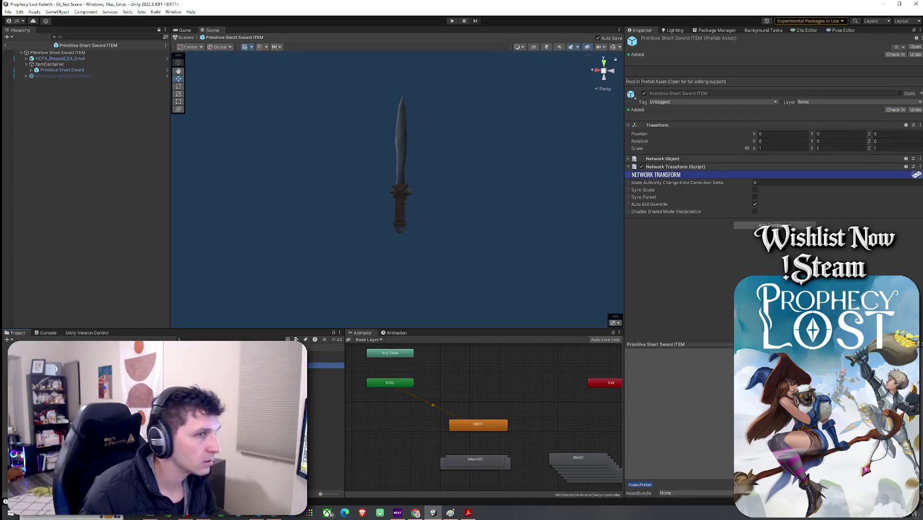
left_click(57, 53)
left_click(76, 70)
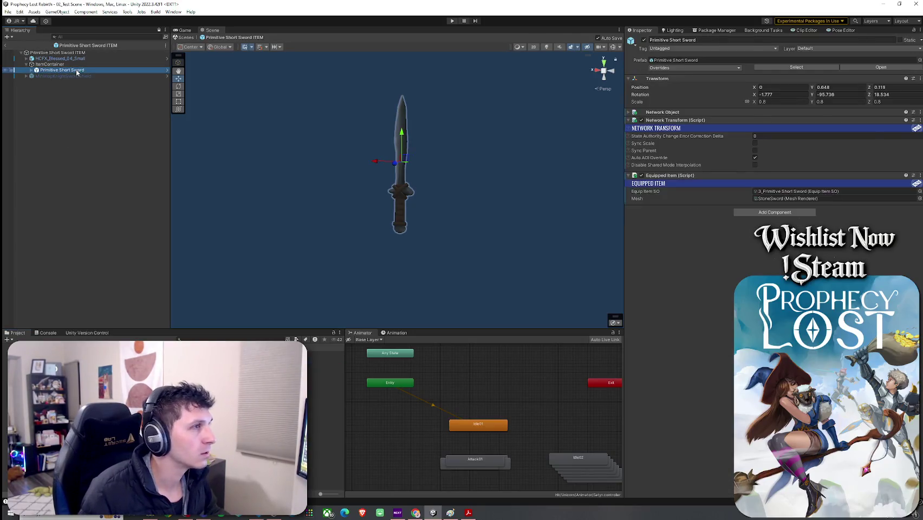
Search the project for 'EquipItems' and open the Equip Items folder
left_click(783, 193)
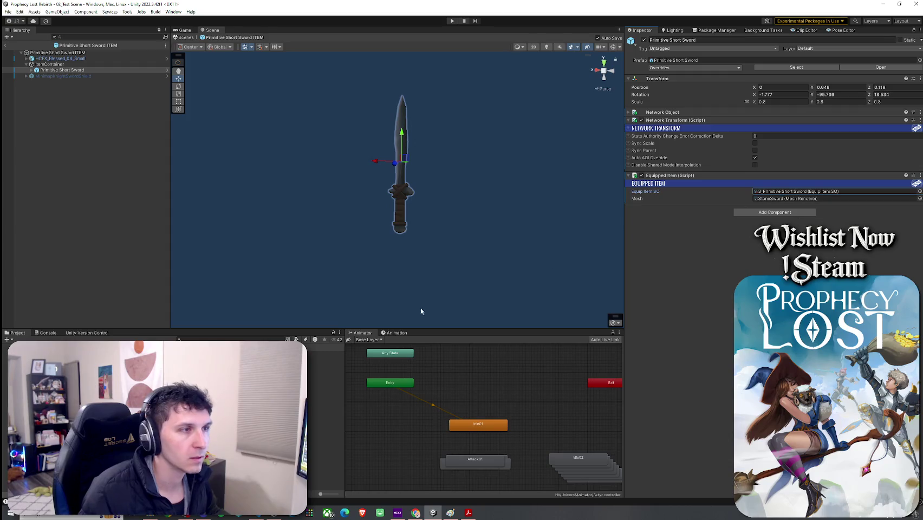
left_click(193, 340)
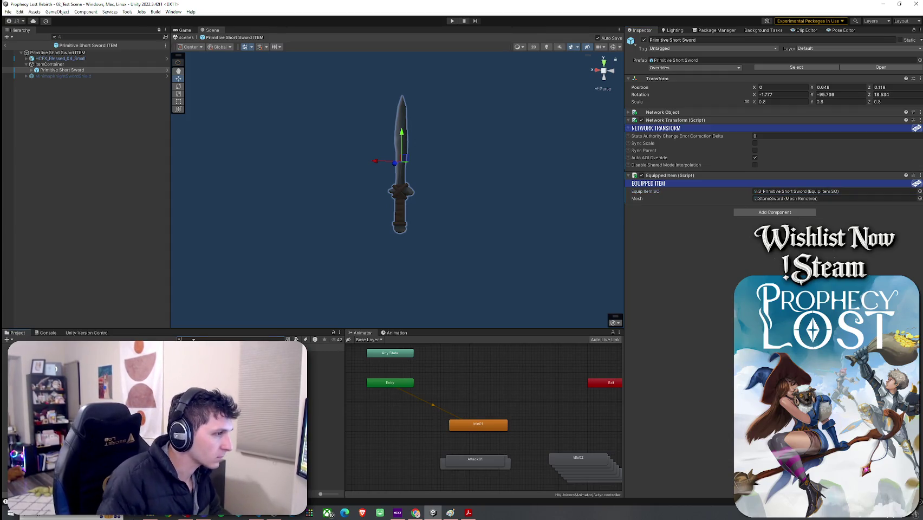
type("Equi")
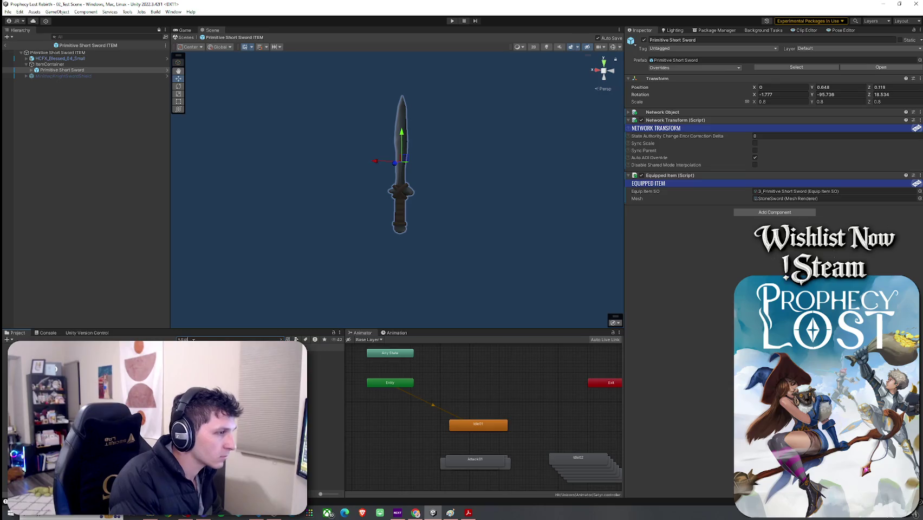
type("pItems")
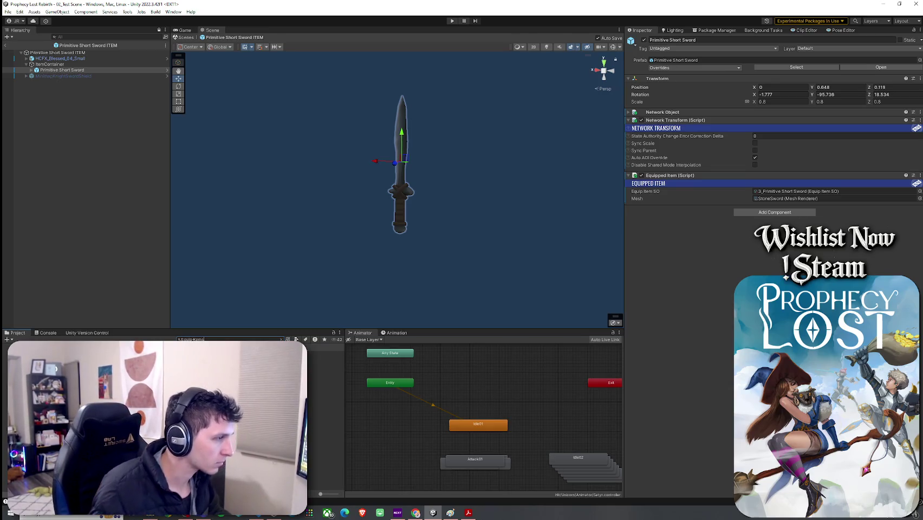
double_click(179, 341)
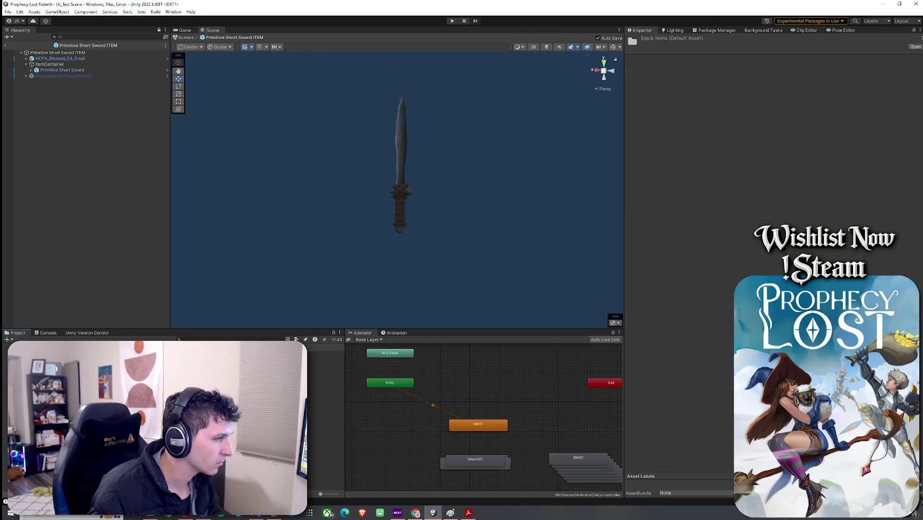
Open the Broom ITEM prefab from its item data and inspect its ItemContainer references
left_click(326, 359)
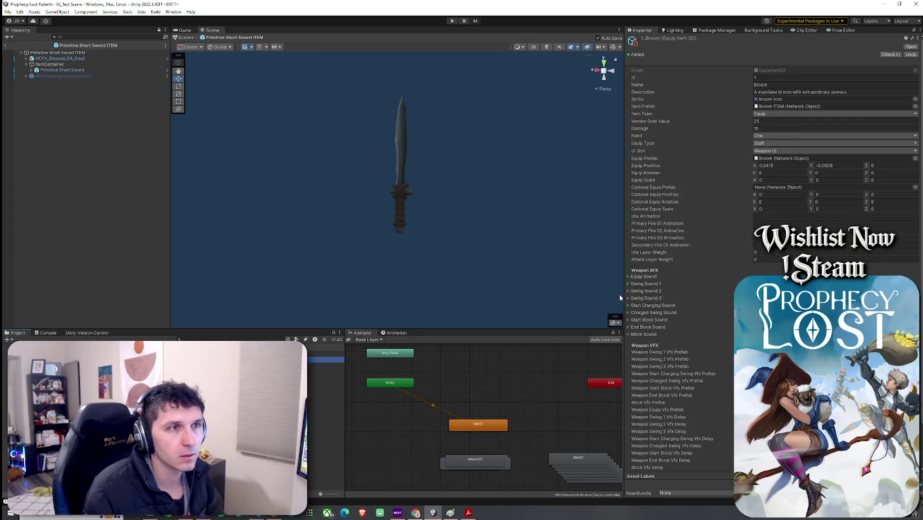
double_click(787, 107)
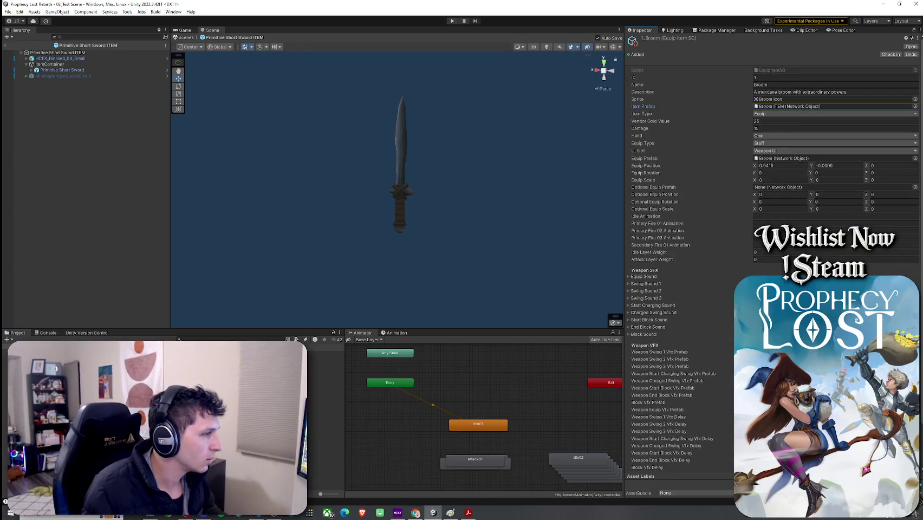
left_click(26, 58)
left_click(26, 59)
left_click(26, 64)
left_click(51, 69)
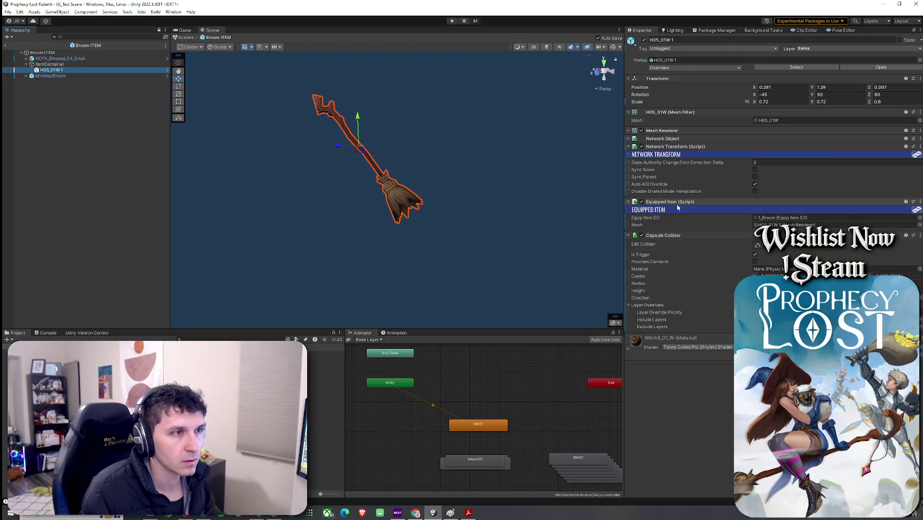
left_click(136, 64)
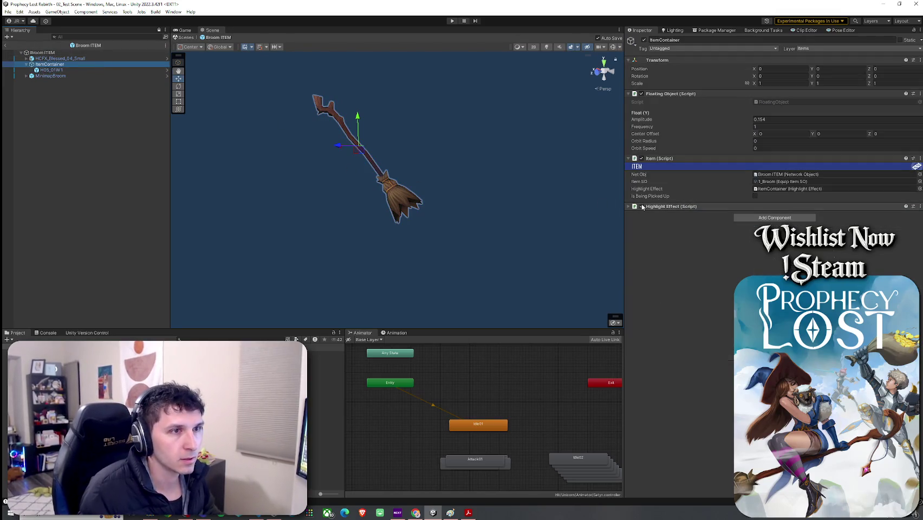
left_click(785, 174)
left_click(789, 189)
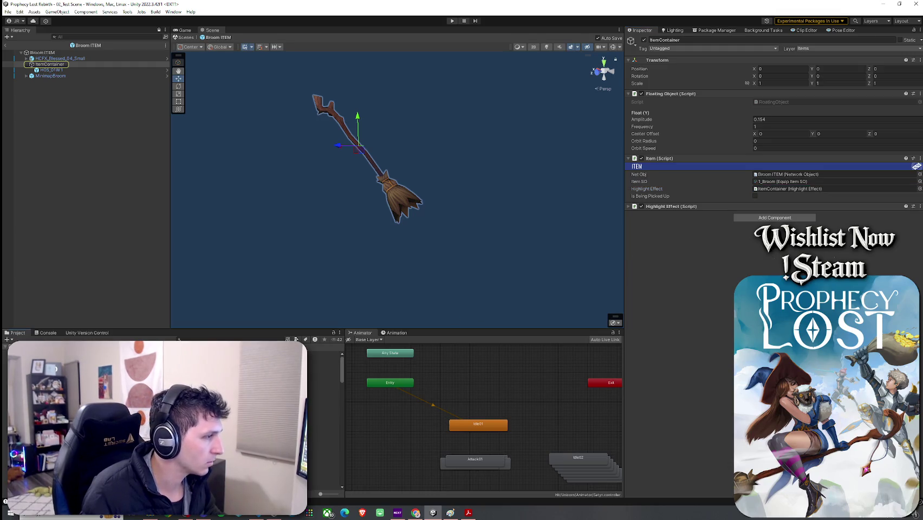
Search for the equip prefabs and open the Equip Prefabs folder
left_click(204, 341)
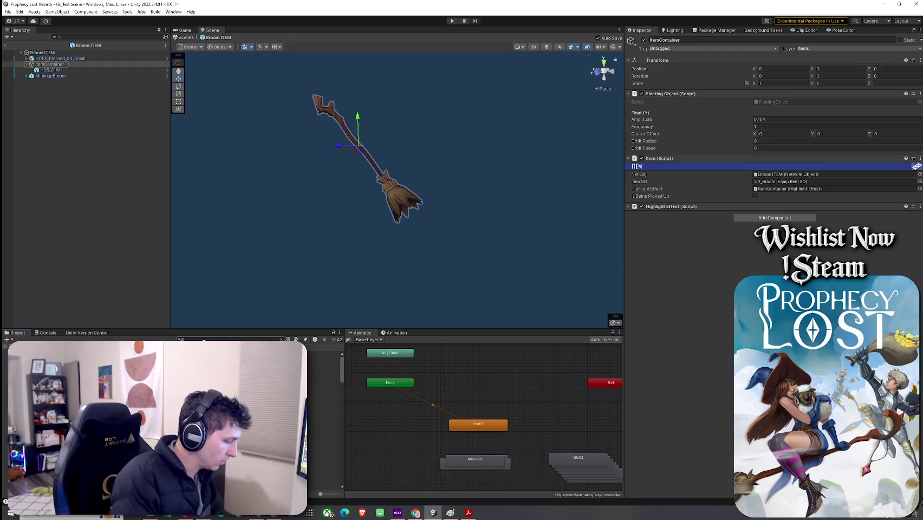
type("Pro")
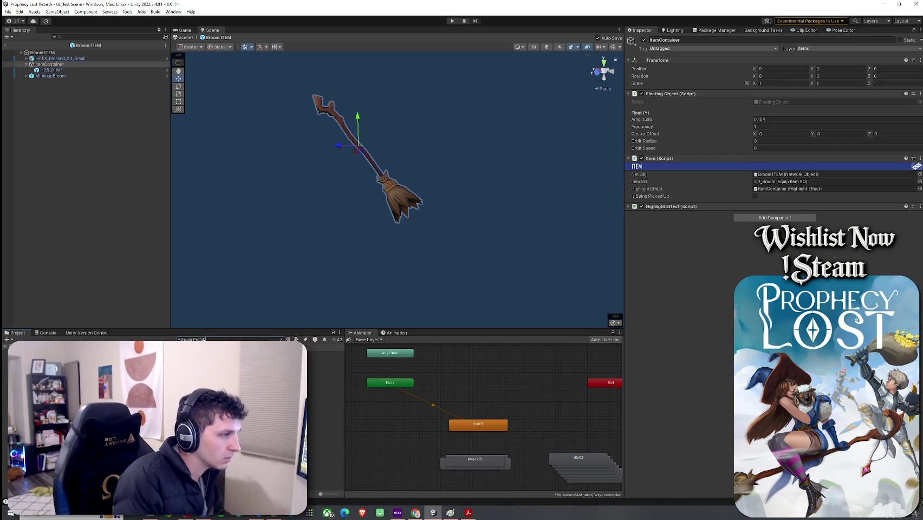
double_click(48, 349)
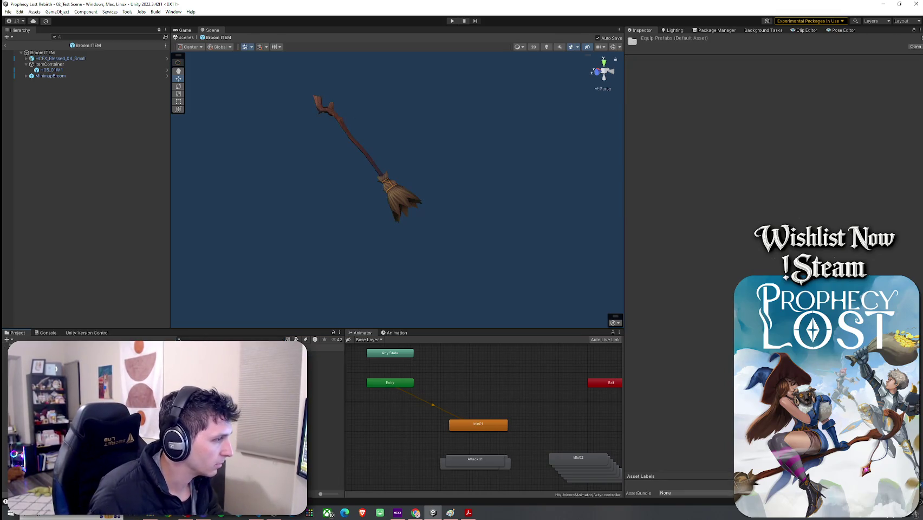
Inspect the KnightsShield and KnightsBroadsword prefabs
left_click(325, 354)
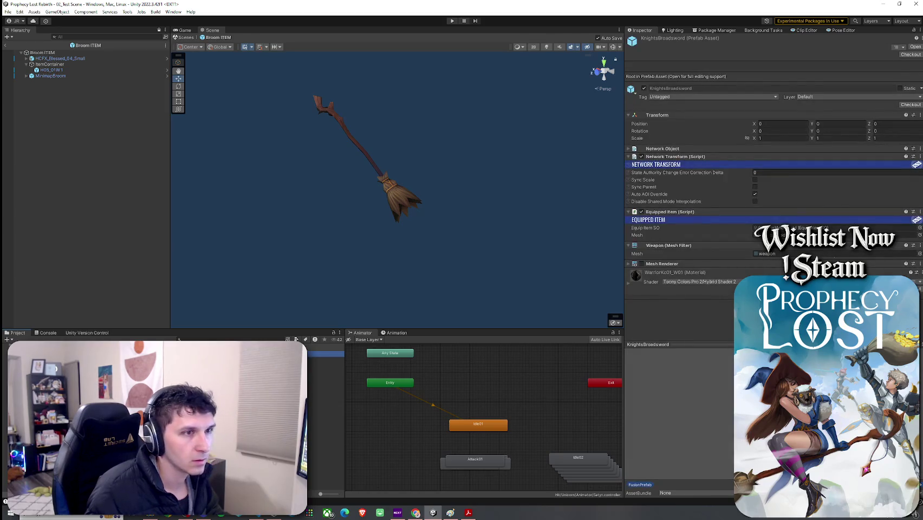
key("Down")
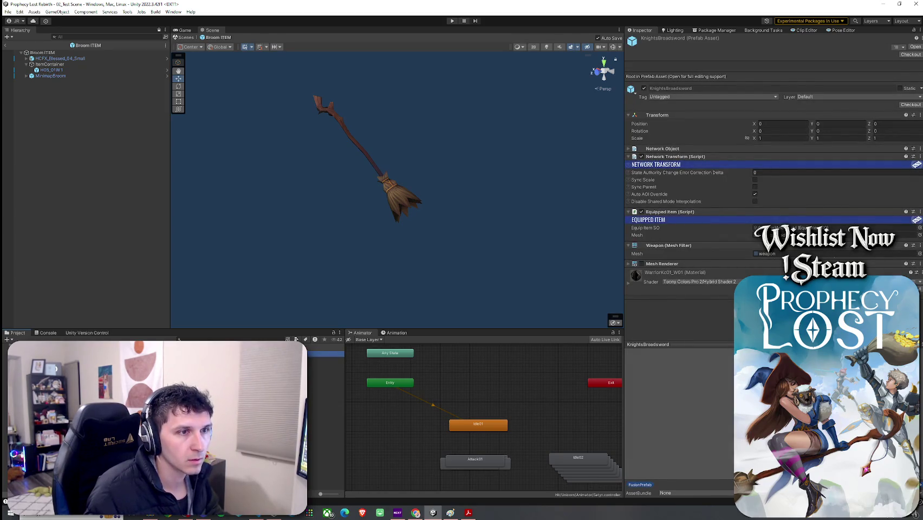
left_click(325, 390)
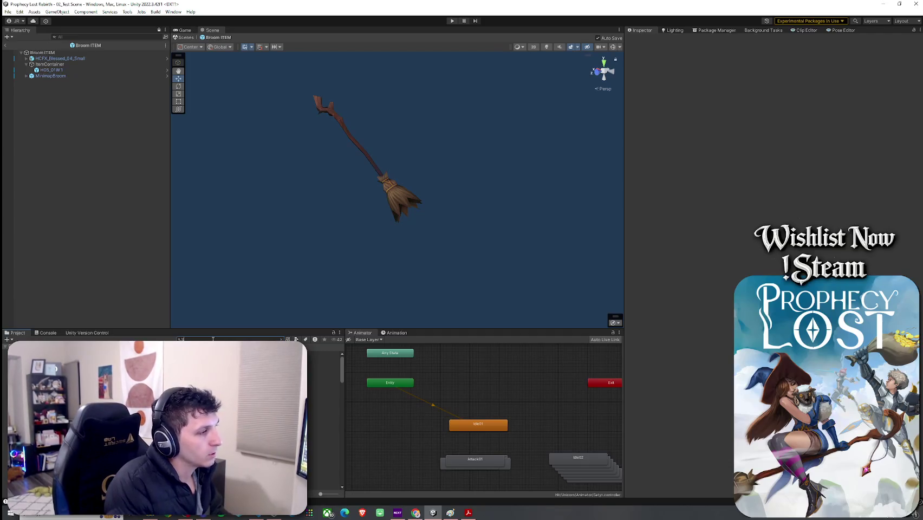
Search 'Primitive' and open the Primitive Short Sword ITEM prefab, selecting its ItemContainer
type("Primitive")
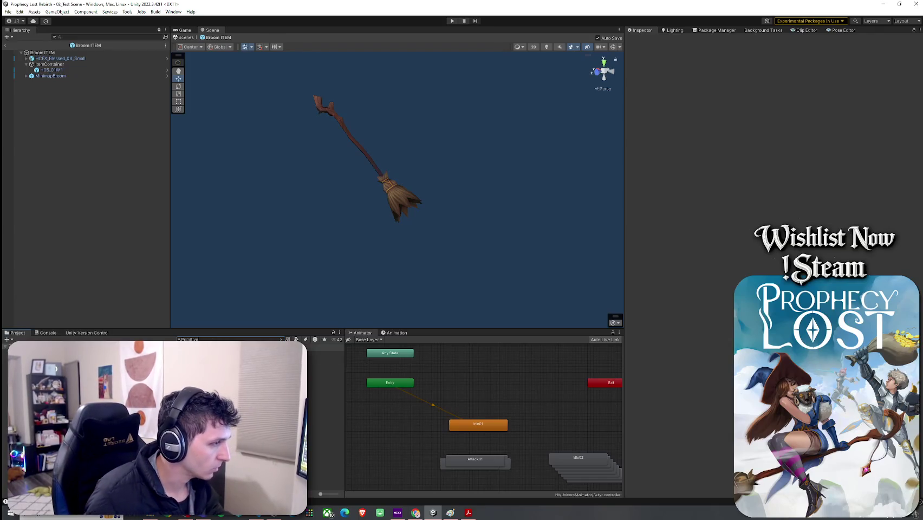
left_click(325, 360)
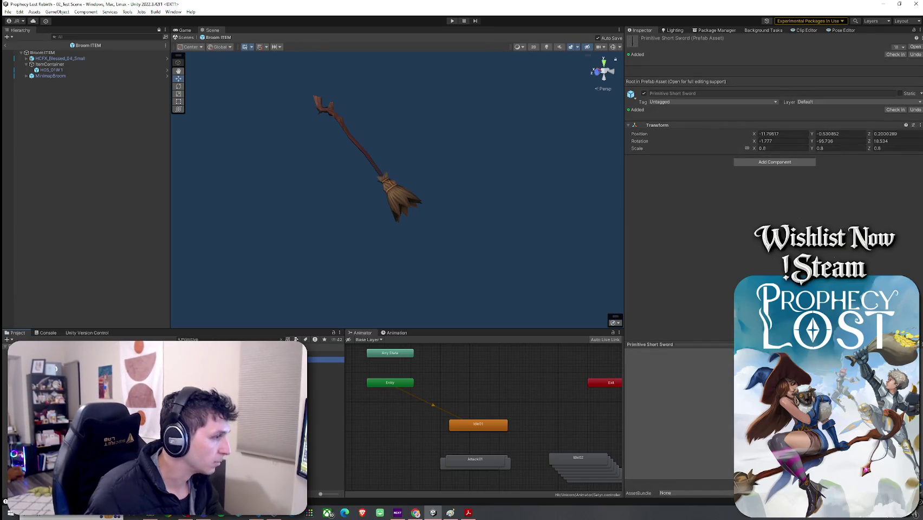
key("ctrl+f")
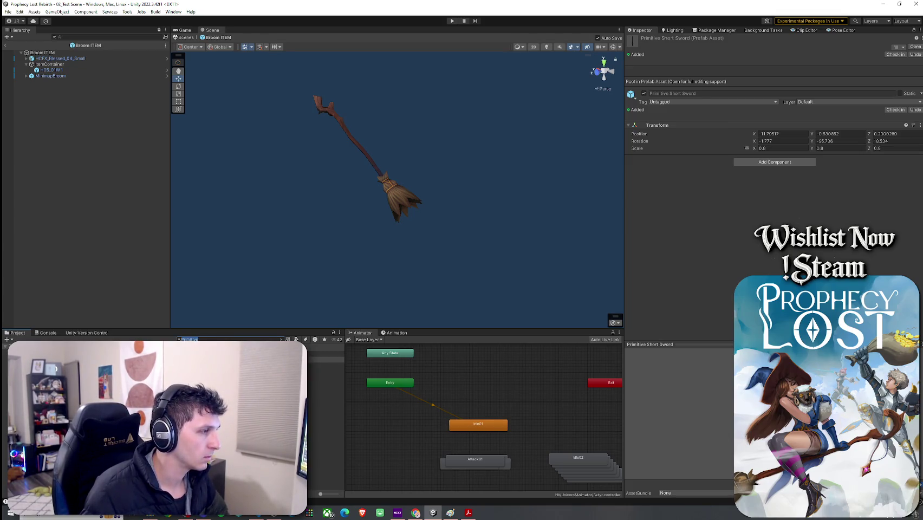
double_click(325, 366)
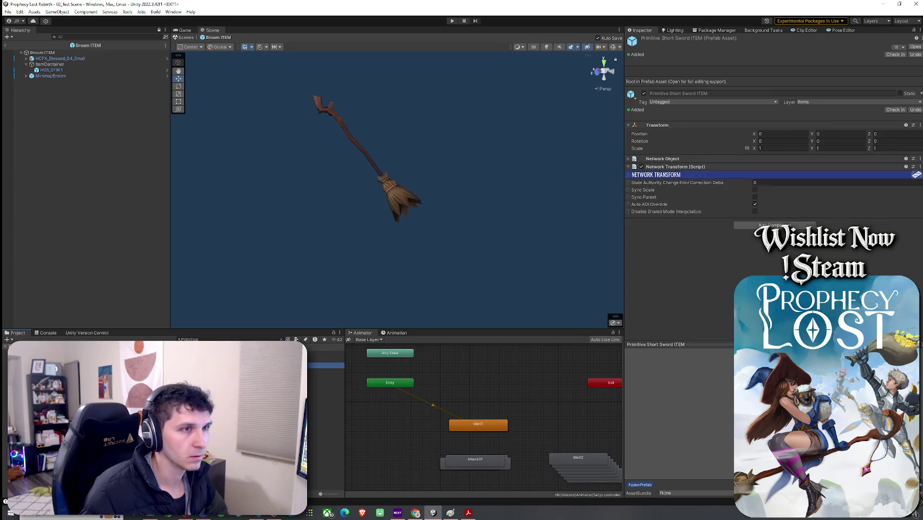
left_click(57, 58)
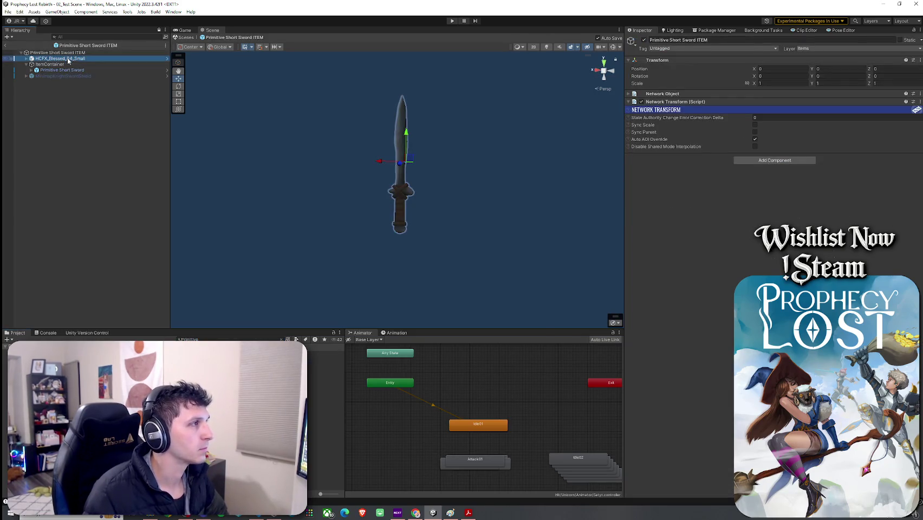
Check the short sword's ItemContainer, then open Knights Broadsword and Shield ITEM and inspect its ItemContainer
left_click(52, 64)
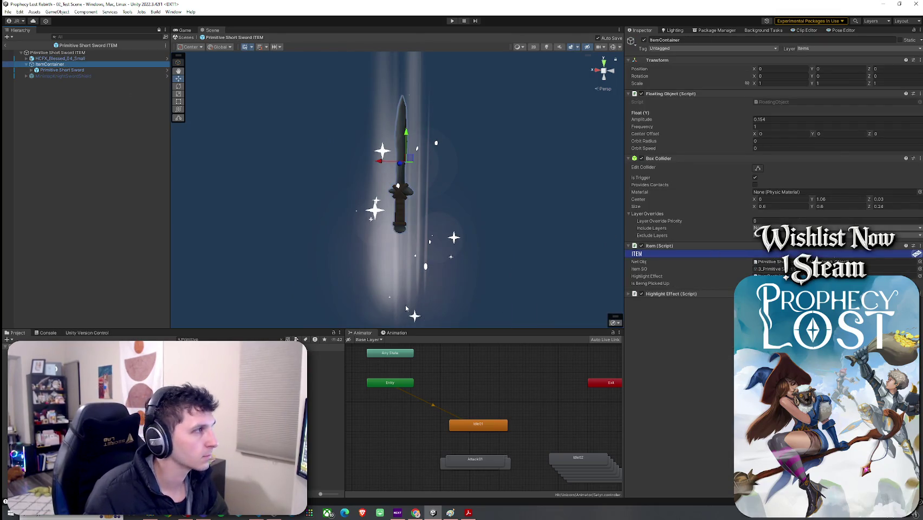
left_click(325, 365)
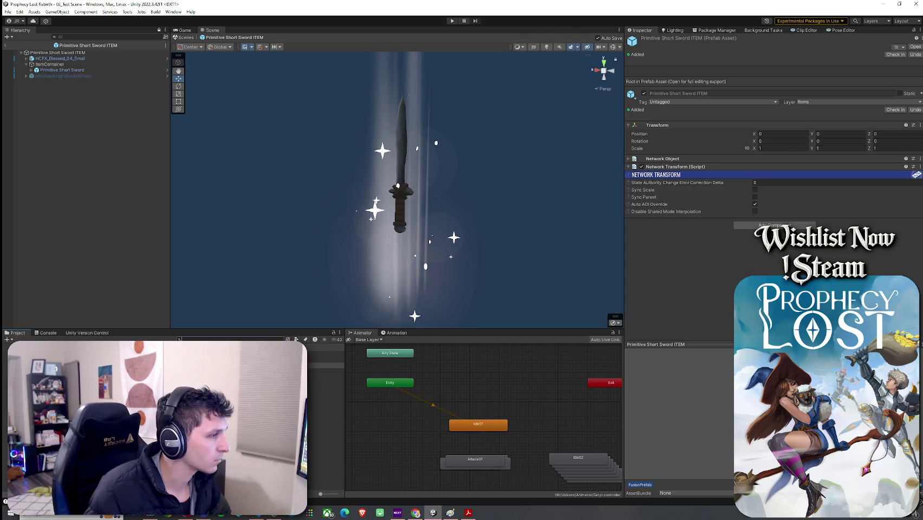
double_click(325, 372)
left_click(136, 64)
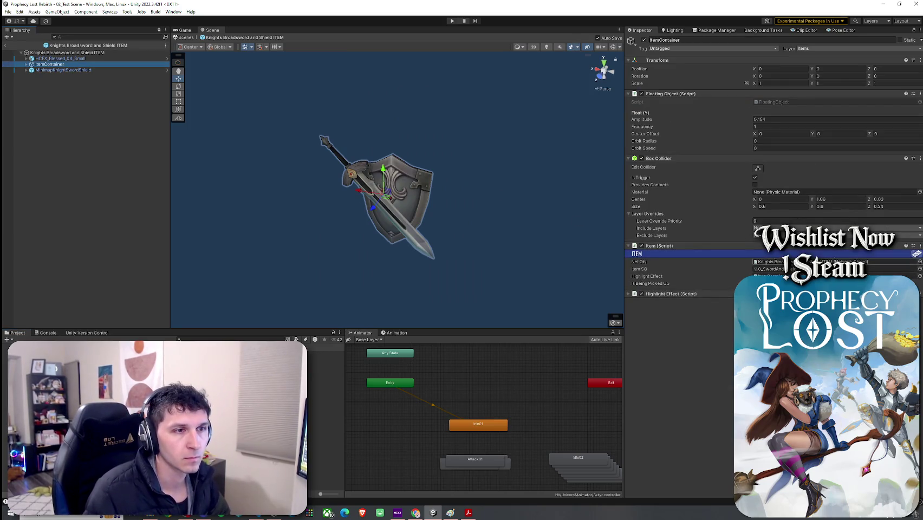
Open the Sword And Shield item data from the Item SO field and locate its KnightsBroadsword equip prefab
left_click(769, 269)
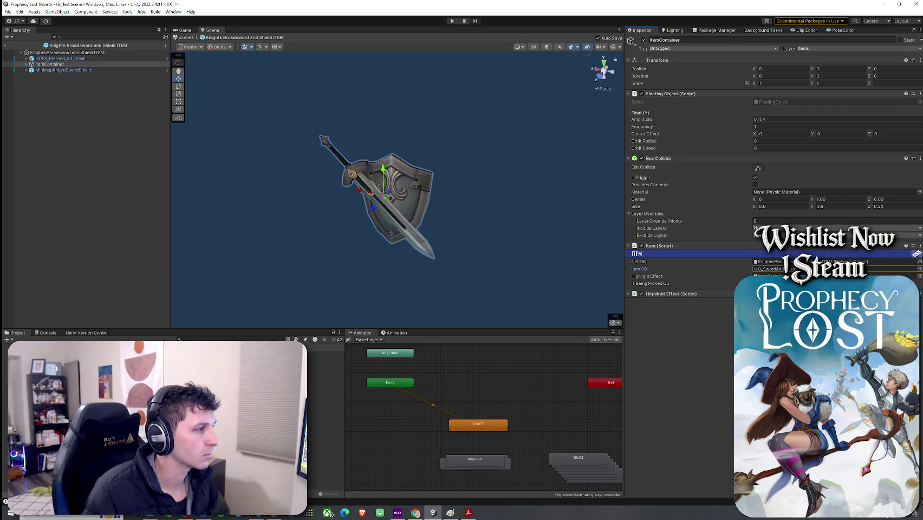
double_click(768, 269)
left_click(783, 159)
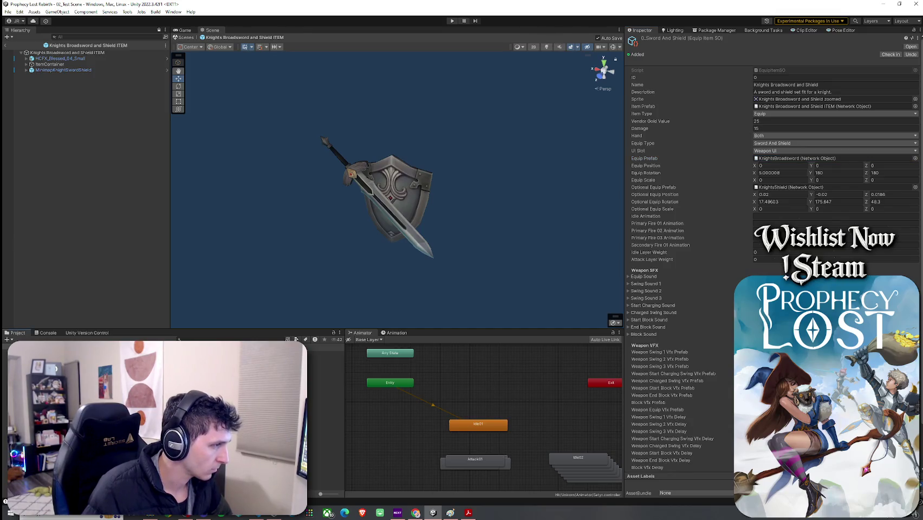
Create a new project folder named Broom
right_click(124, 148)
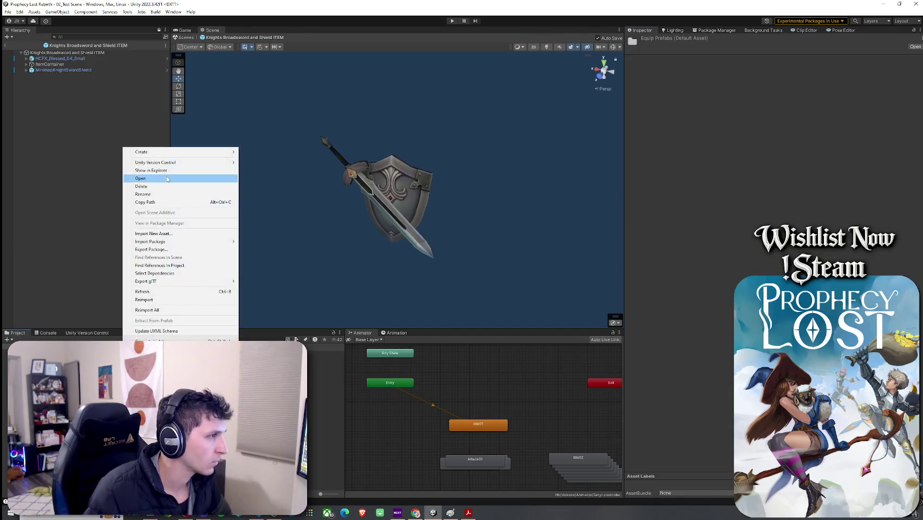
key("Escape")
left_click(325, 376)
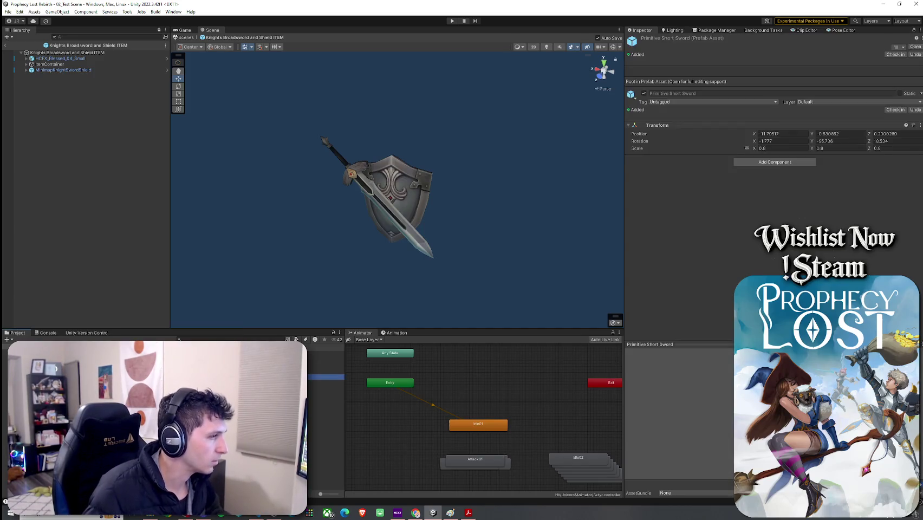
left_click(325, 371)
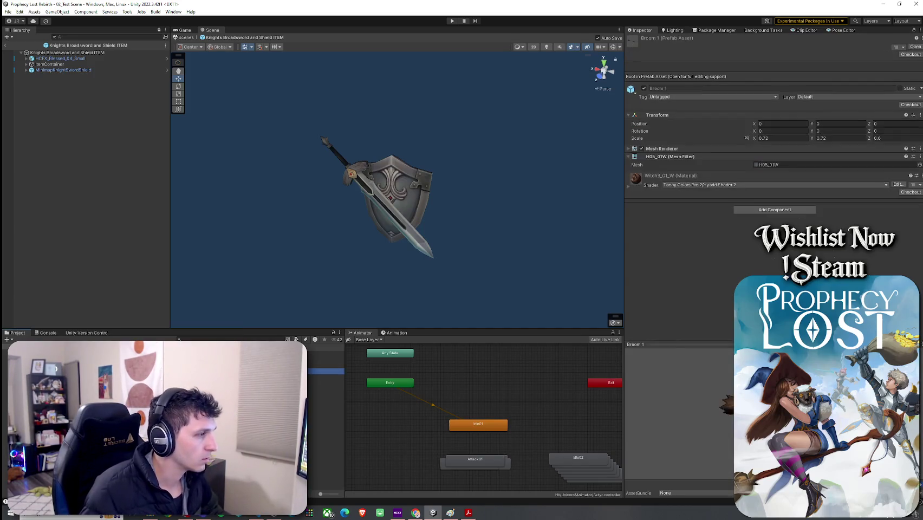
left_click(326, 412)
right_click(127, 379)
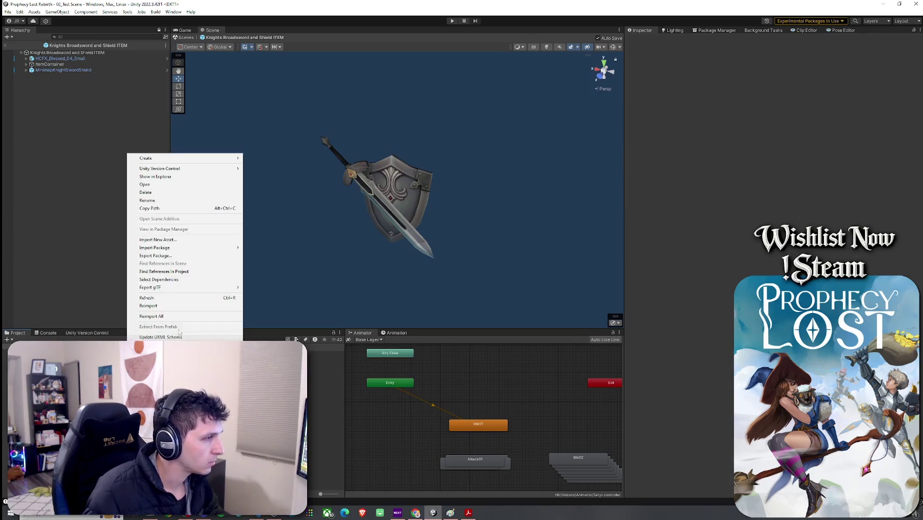
mouse_move(191, 159)
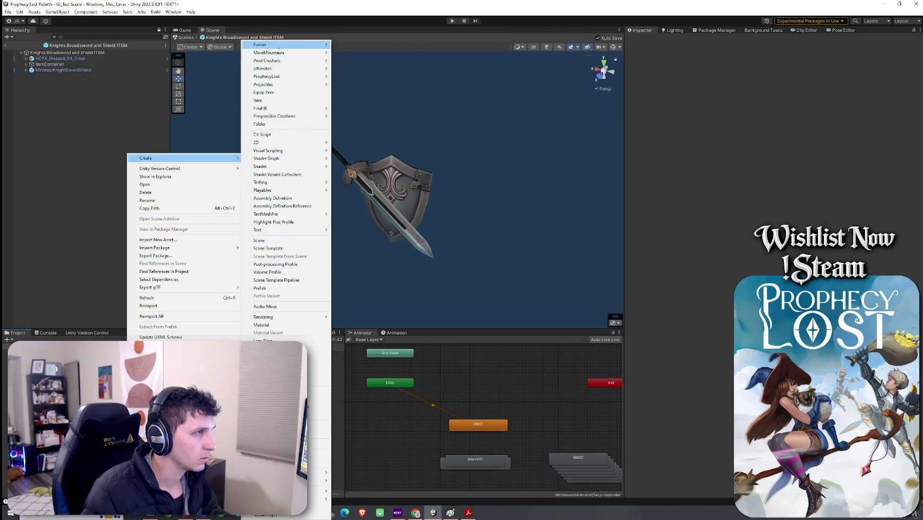
left_click(265, 125)
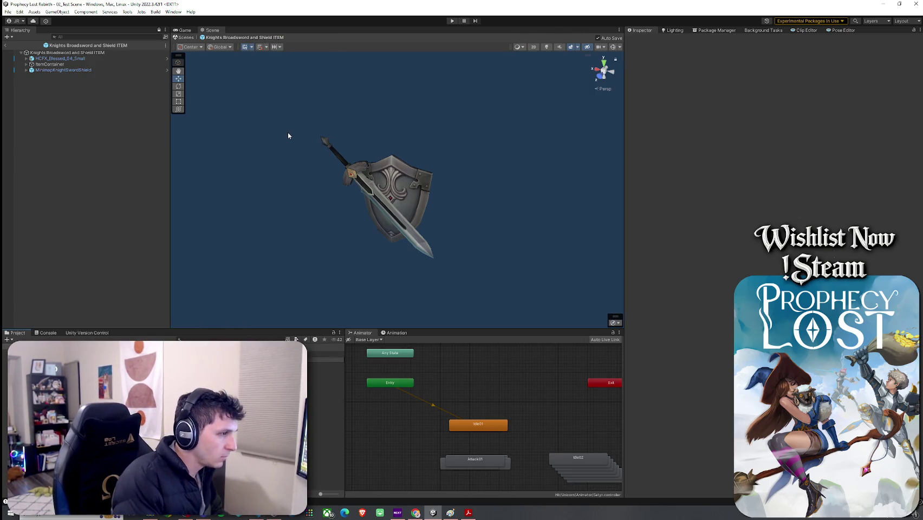
key("Return")
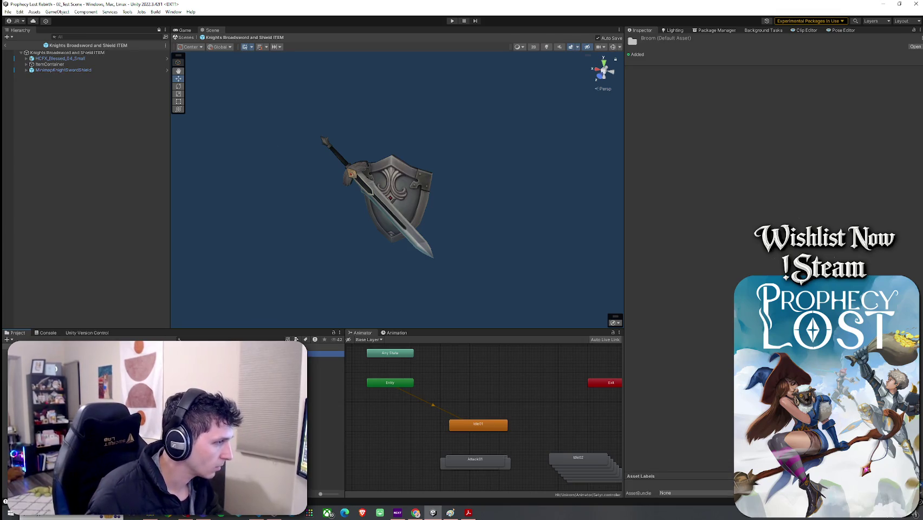
With both broom prefabs selected, create another folder named Primitive Short Sword
left_click(325, 366)
left_click(325, 374, "shift")
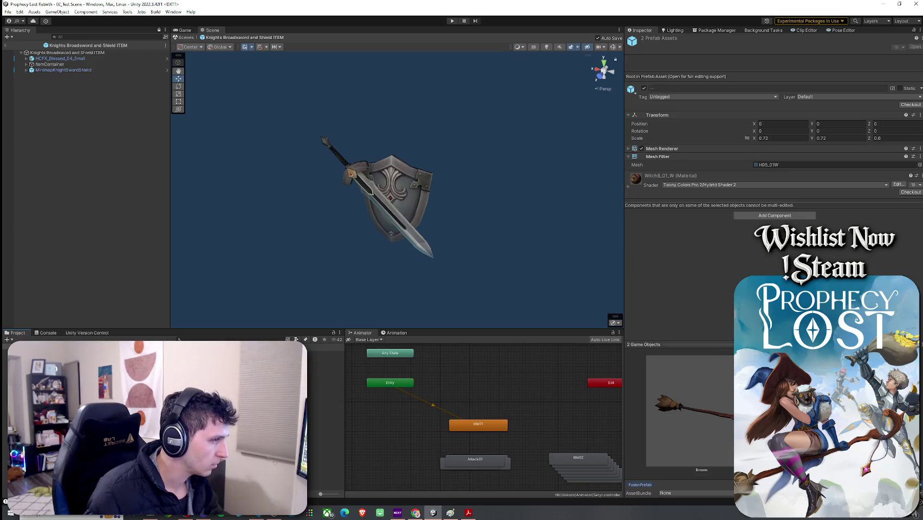
right_click(122, 374)
mouse_move(228, 179)
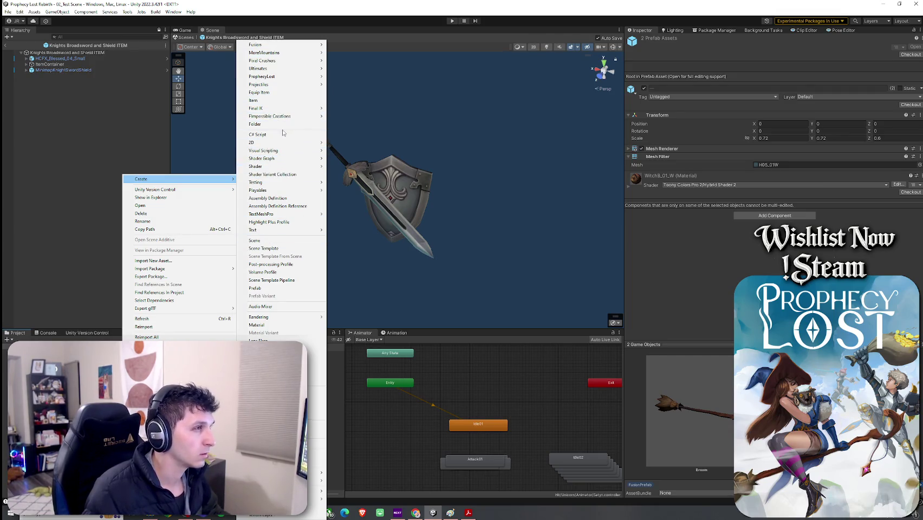
left_click(260, 125)
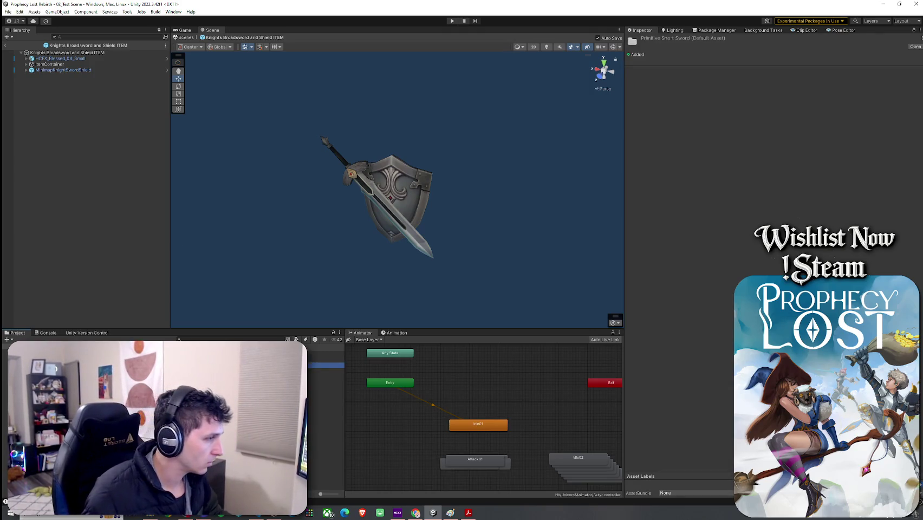
key("Return")
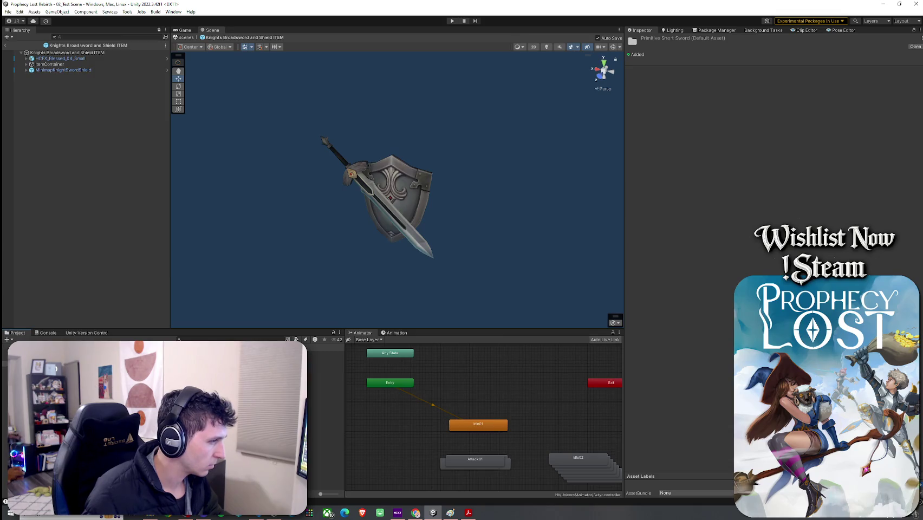
left_click(325, 354)
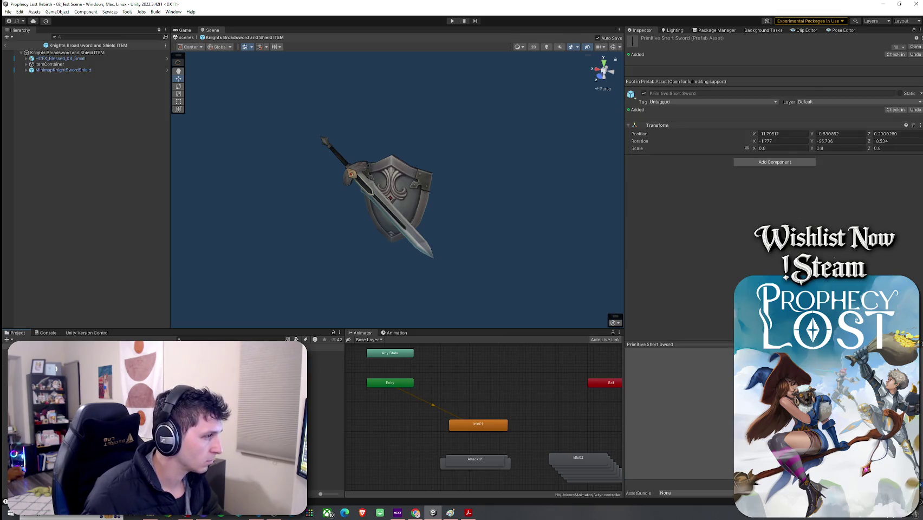
left_click(325, 360)
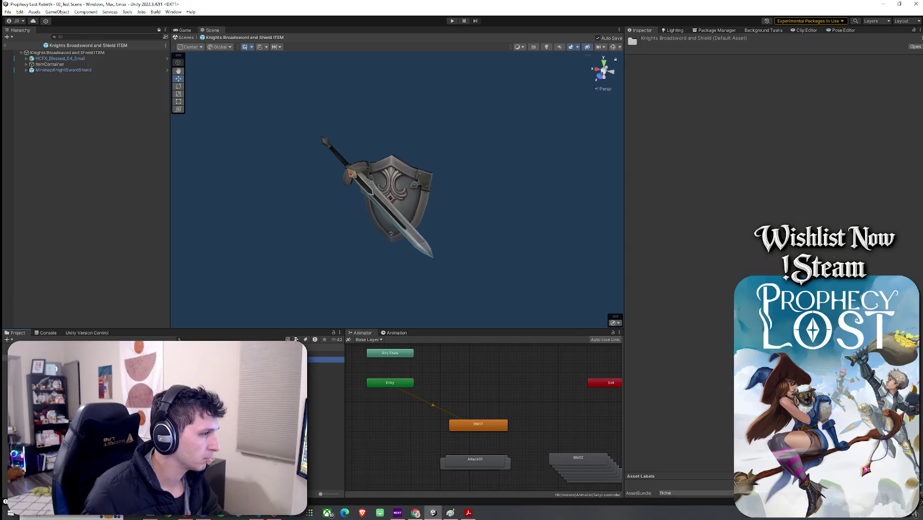
left_click(325, 354)
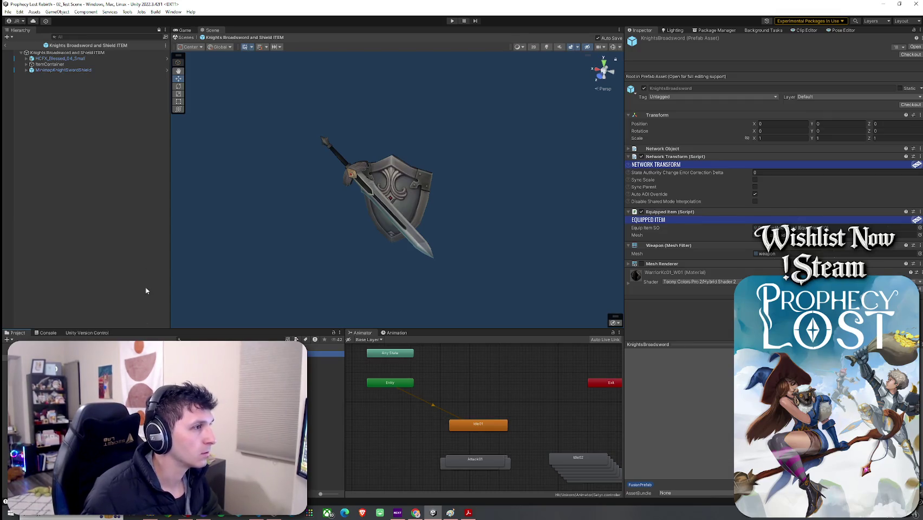
left_click(95, 53)
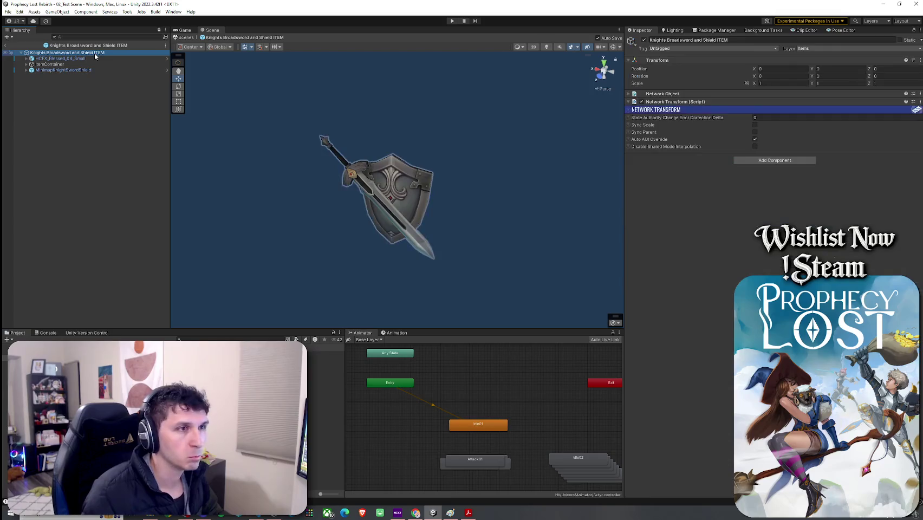
left_click(95, 60)
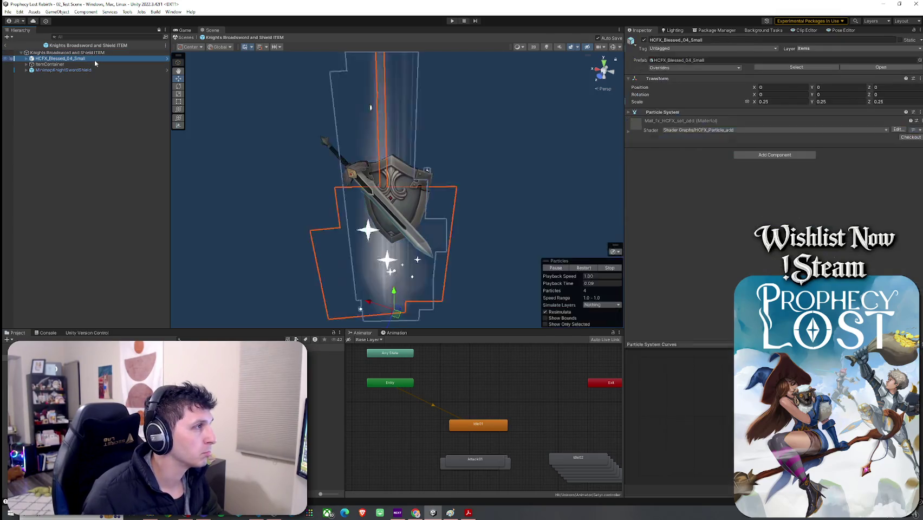
left_click(27, 59)
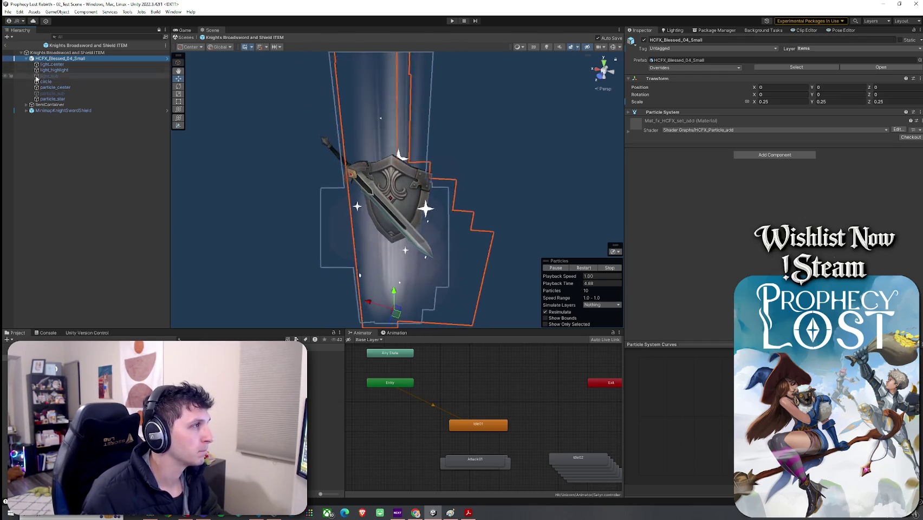
left_click(26, 59)
left_click(26, 64)
left_click(51, 70)
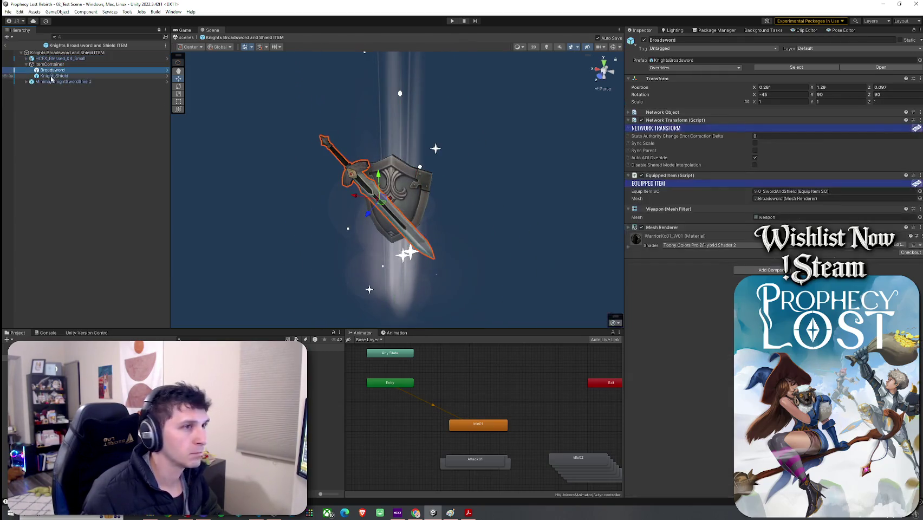
left_click(50, 77)
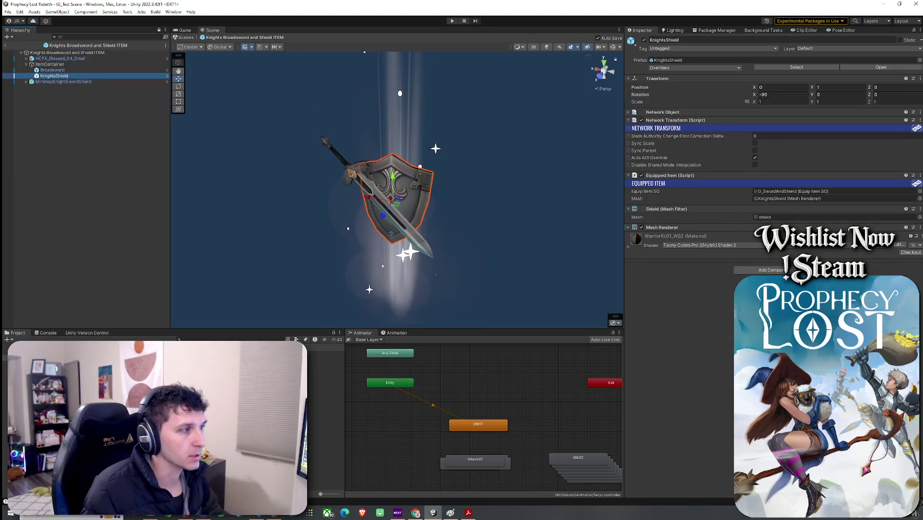
key("shift+d")
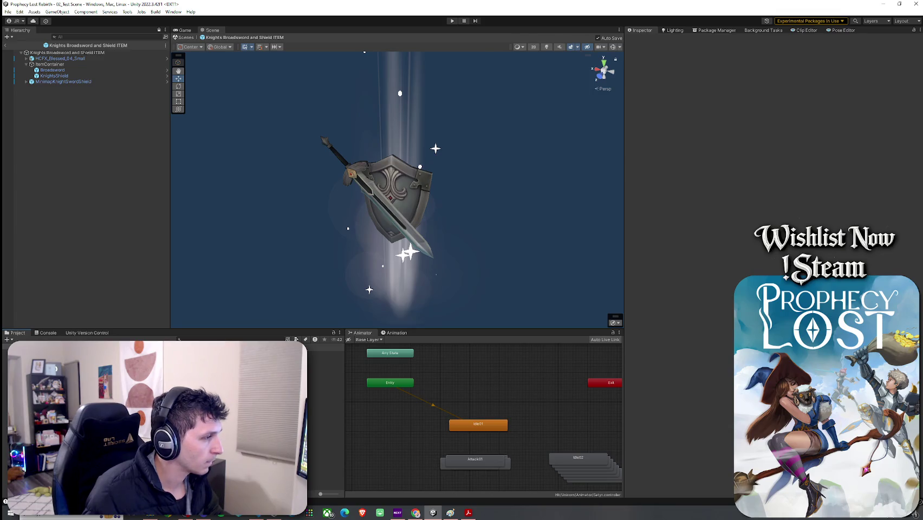
Search the Project for 'ort Sword' and open the Primitive Short Sword ITEM prefab
left_click(208, 339)
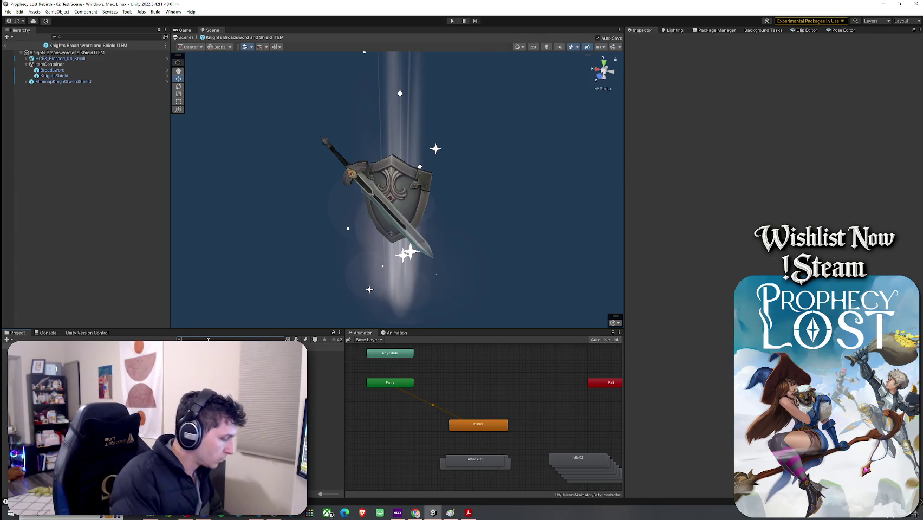
type("ort Sword")
left_click(325, 371)
double_click(325, 379)
Use Select Asset to reach the sword's source prefab, view its StoneSword child, then exit Prefab Mode
left_click(66, 73)
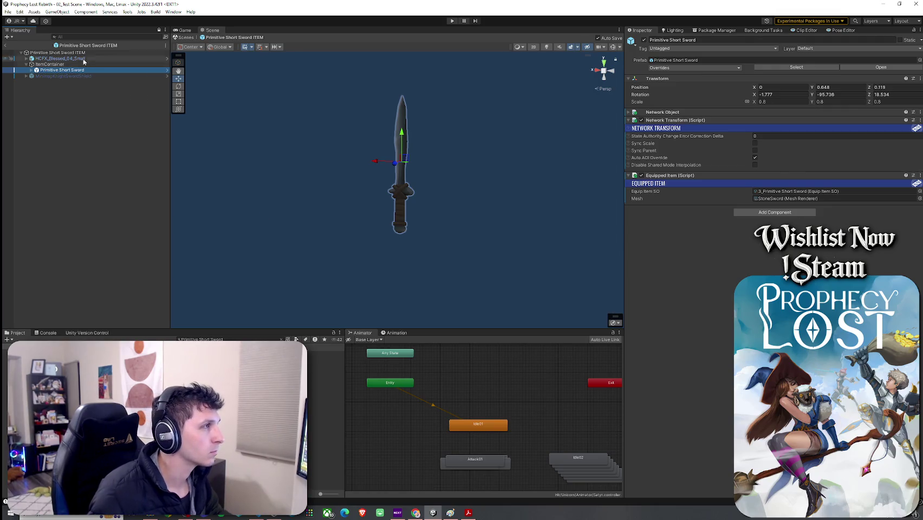
right_click(67, 71)
mouse_move(114, 168)
left_click(198, 184)
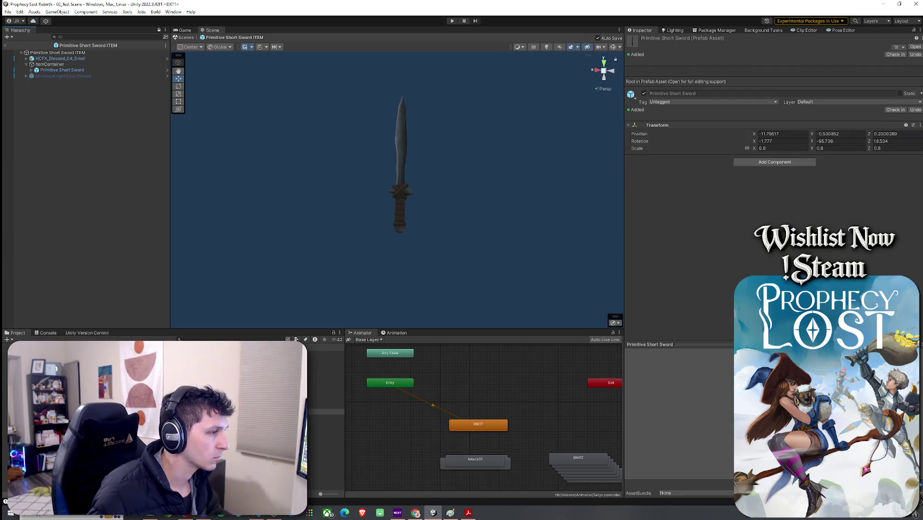
left_click(167, 70)
left_click(48, 59)
left_click(5, 46)
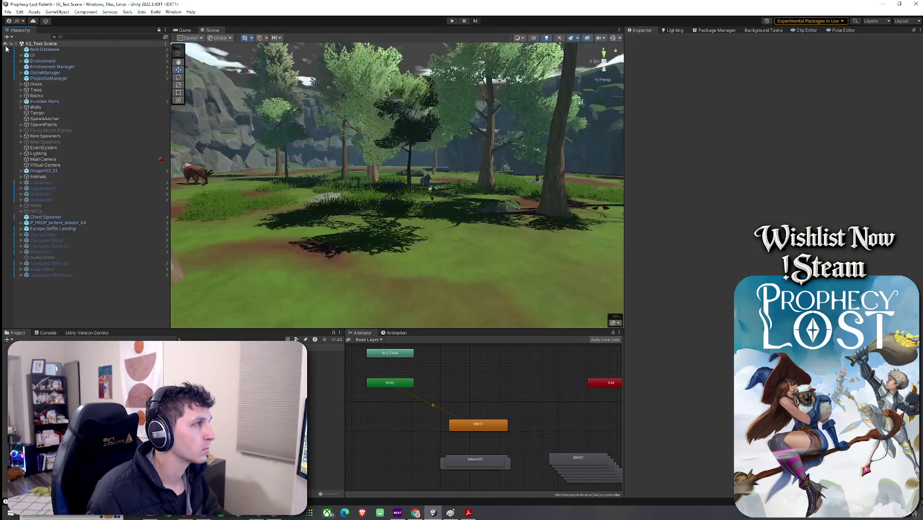
Search for Equip Prefabs and open the Primitive Short Sword prefab asset
left_click(191, 339)
type("Equip Prefabs")
key("Return")
left_click(325, 354)
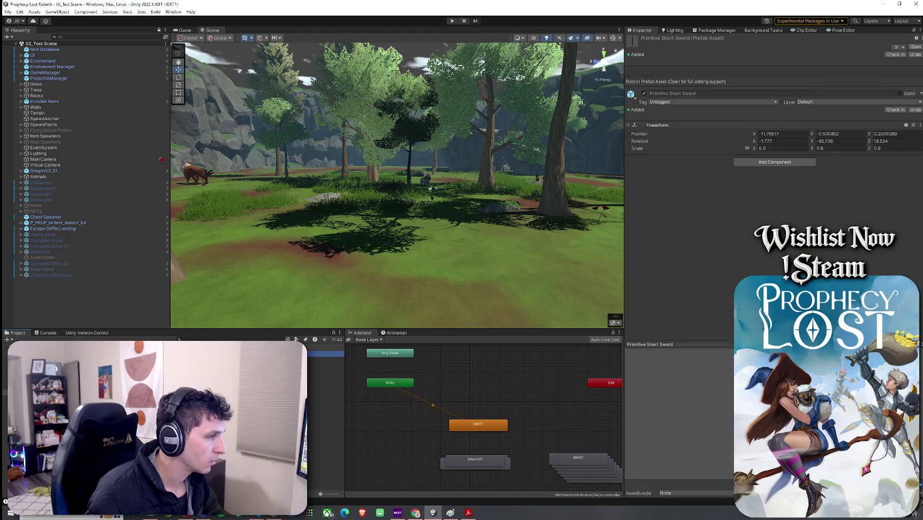
double_click(325, 354)
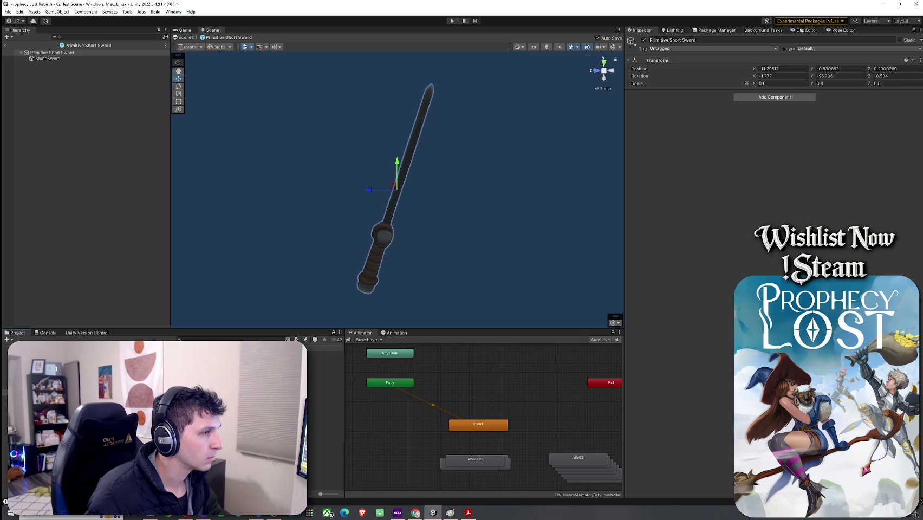
Delete the standalone Primitive Short Sword prefab asset and confirm the deletion
left_click_drag(350, 273, 404, 285)
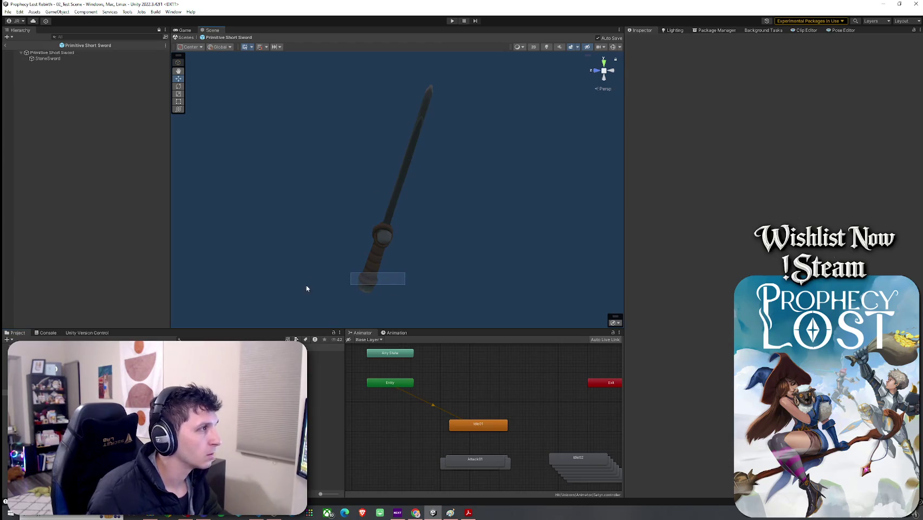
left_click_drag(307, 242, 374, 245)
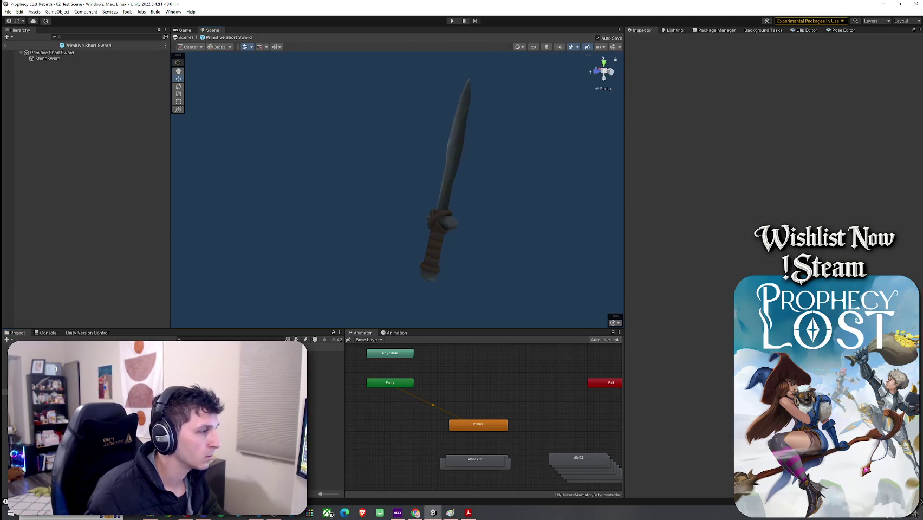
left_click(325, 353)
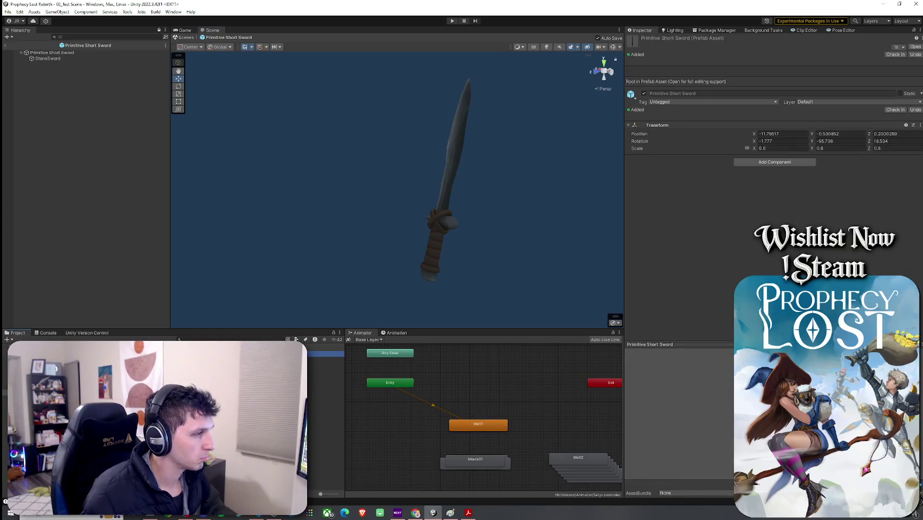
key("Delete")
left_click(484, 272)
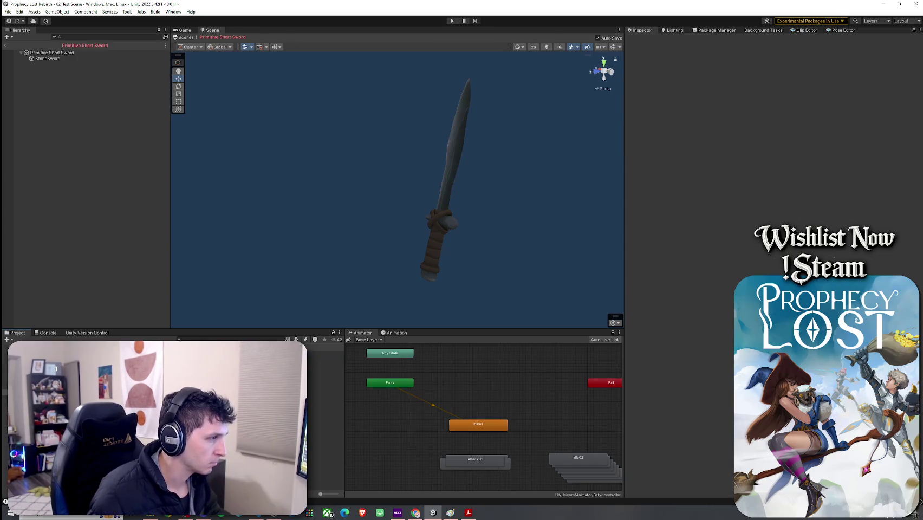
Search 'Primitive Short', open the Primitive Short Sword ITEM prefab, and clear the search
left_click(201, 338)
type("Primitiv")
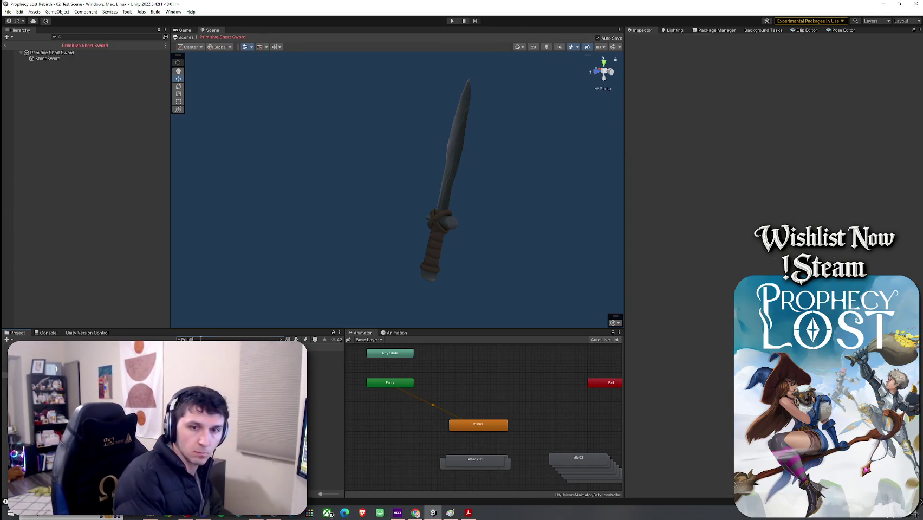
type("e Short")
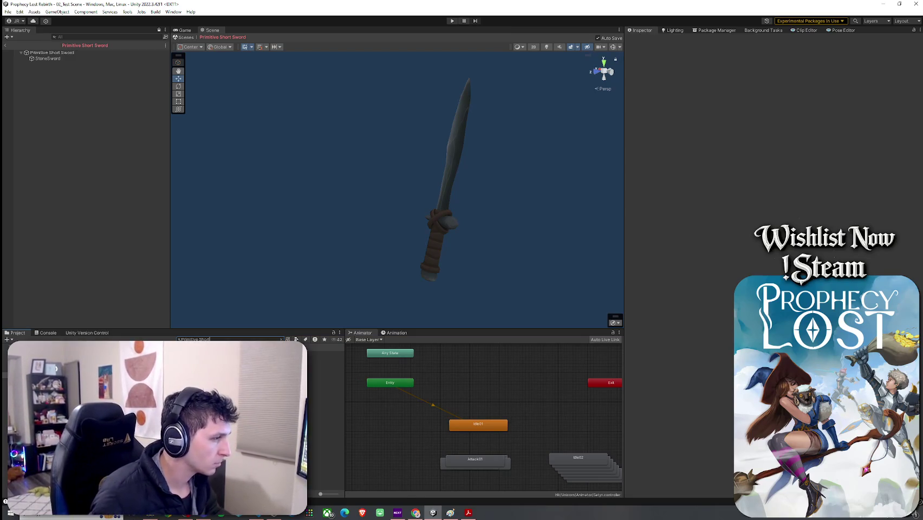
double_click(135, 350)
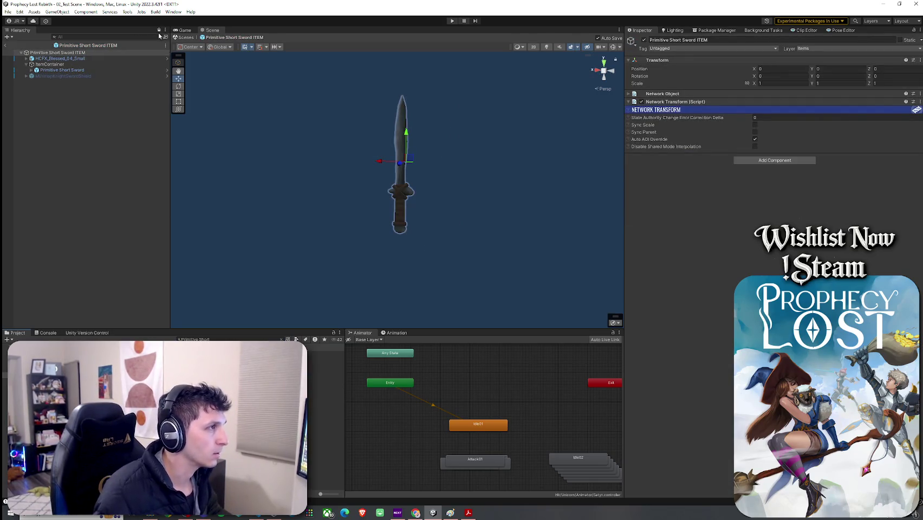
left_click(281, 339)
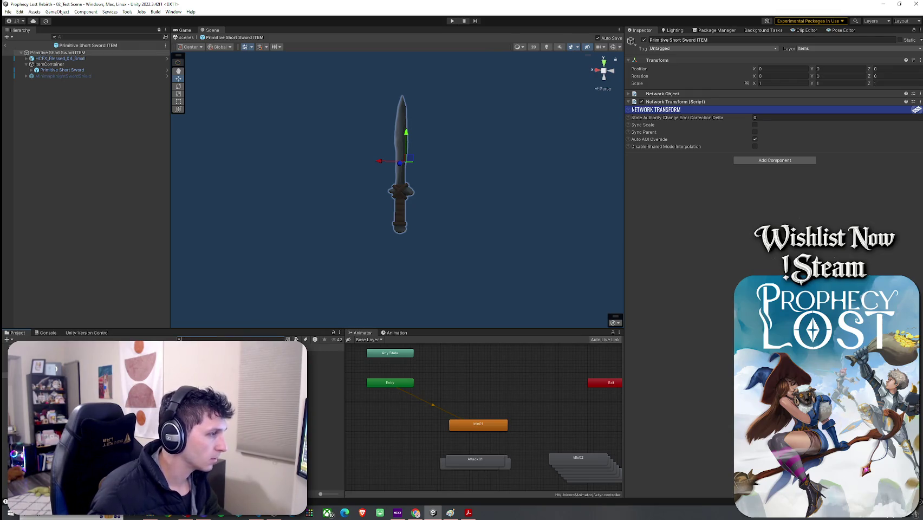
Drag the Primitive Short Sword object into the Project to create a new original prefab
mouse_move(59, 70)
left_mouse_down()
mouse_move(96, 84)
mouse_move(82, 379)
left_mouse_up()
key("Return")
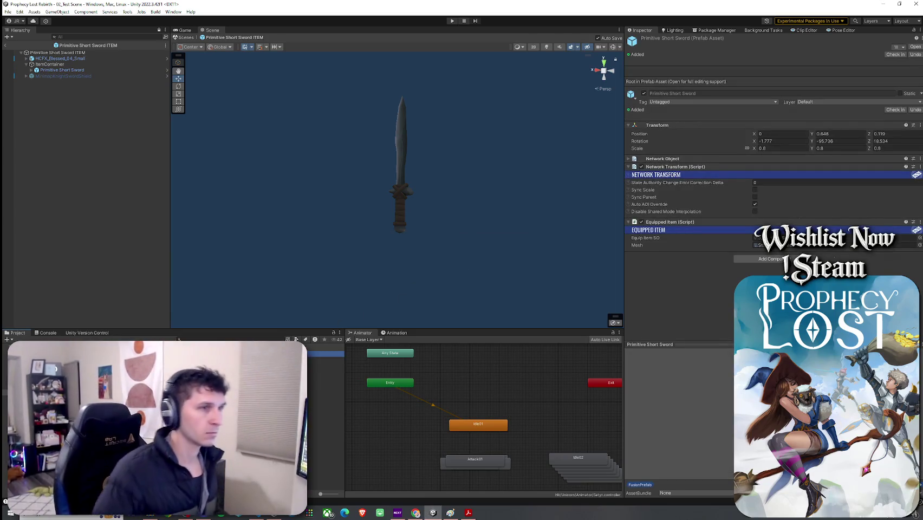
left_click(325, 353)
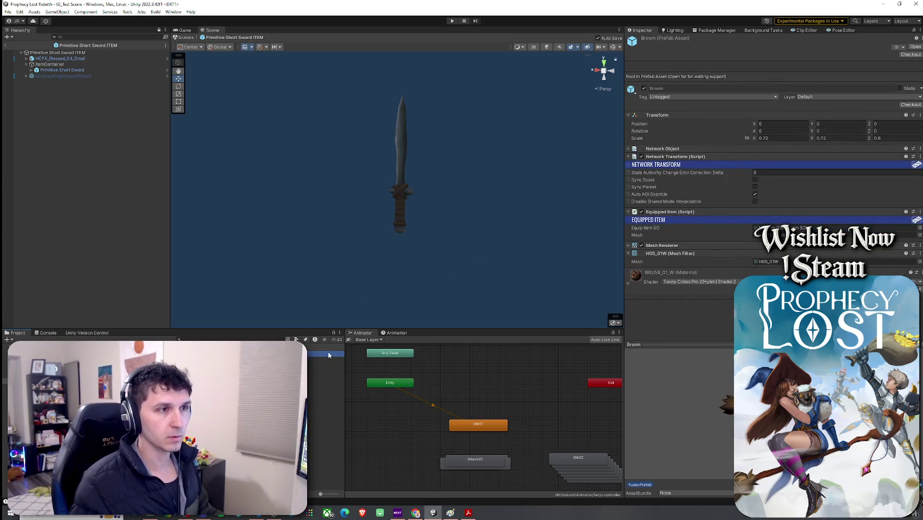
left_click(162, 360)
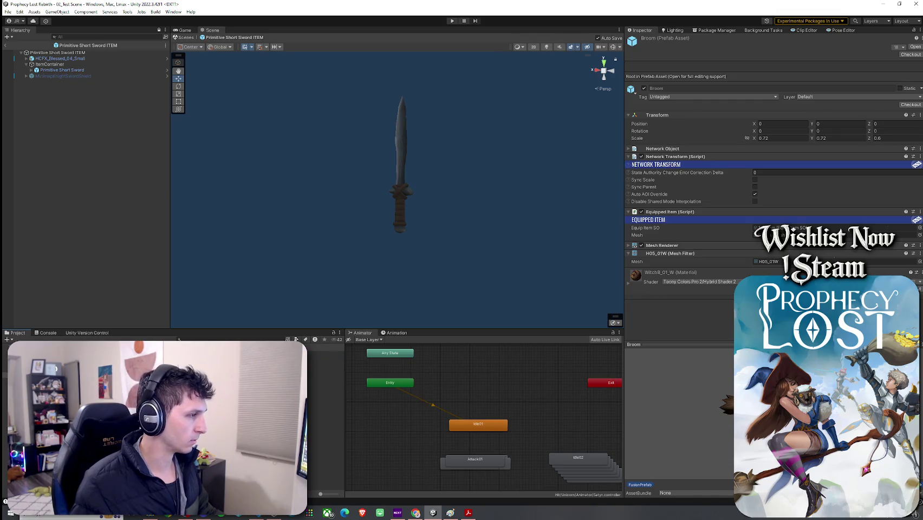
left_click(325, 353)
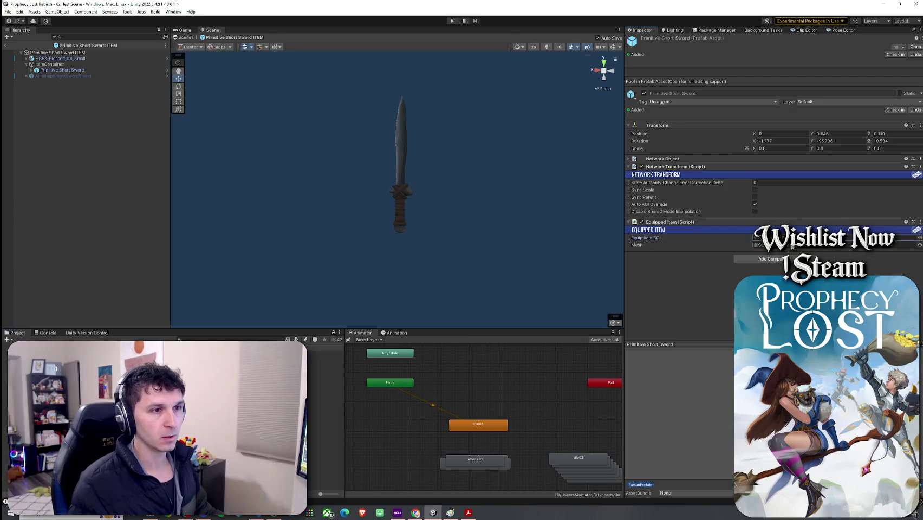
Exit prefab mode and save the 02_Test Scene
left_click(5, 45)
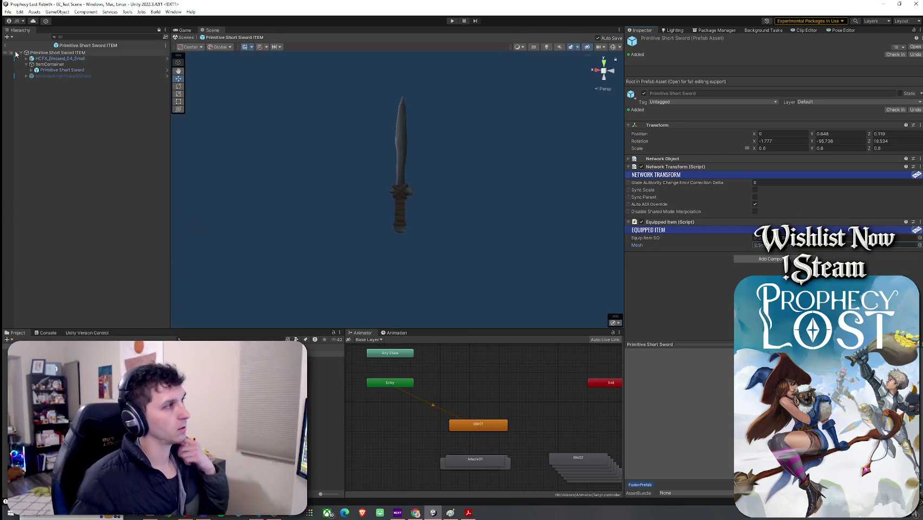
right_click(22, 43)
left_click(21, 47)
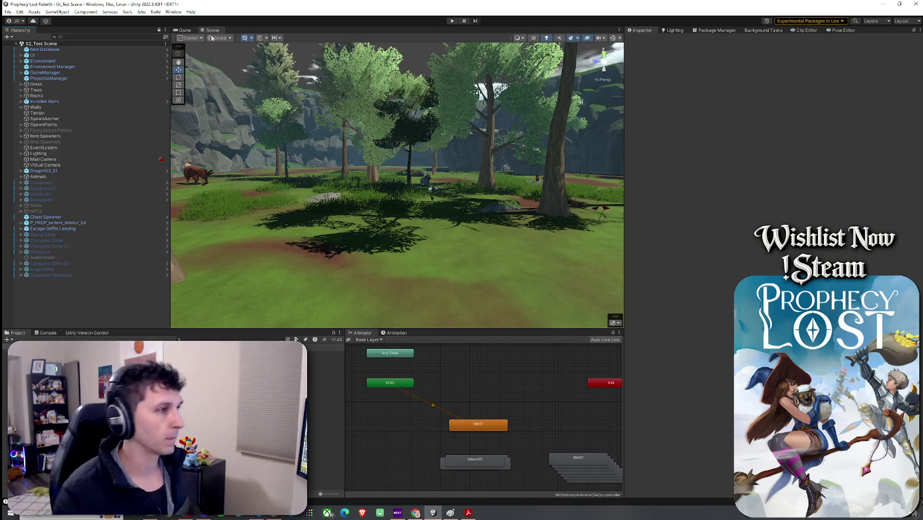
Search '9.Player Prefabs' and open the Player prefab
left_click(197, 339)
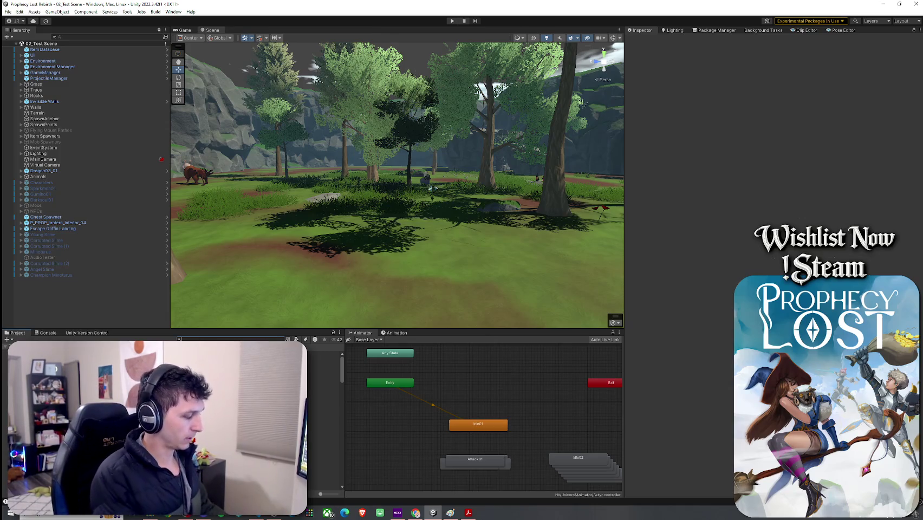
type("9.Player Prefabs")
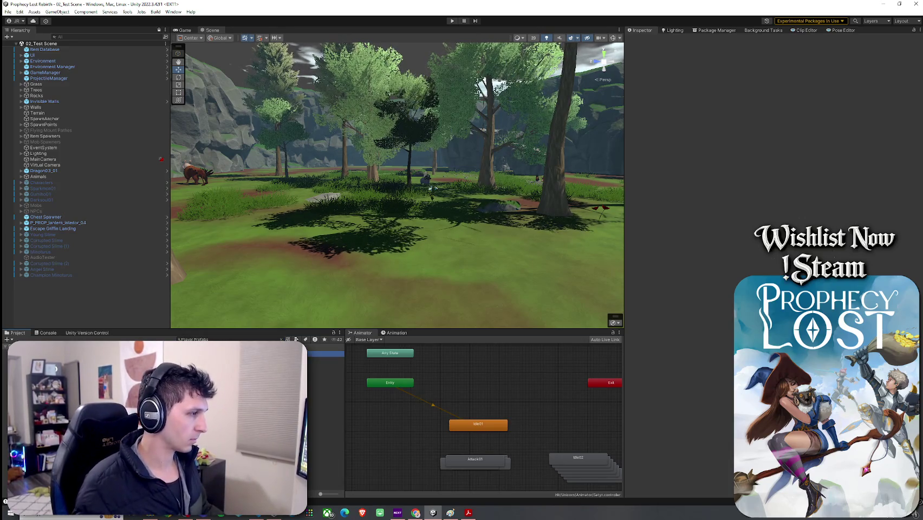
double_click(325, 353)
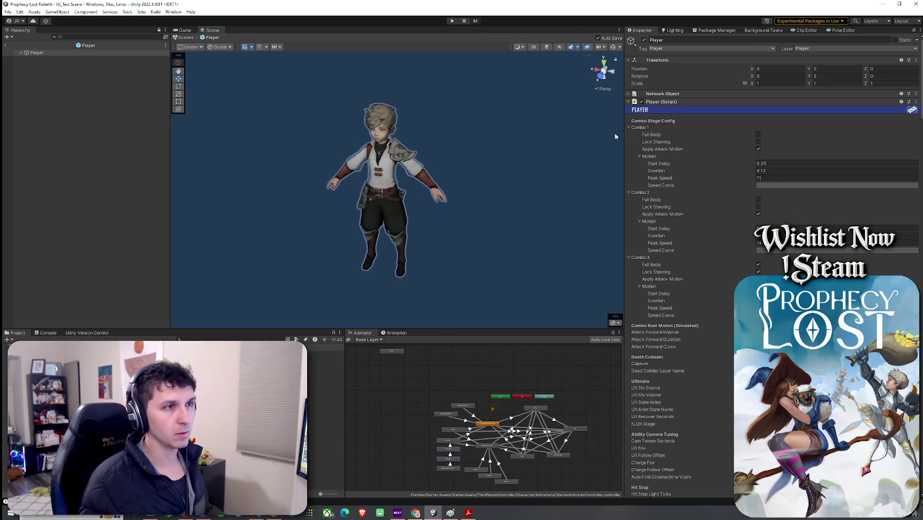
left_click(8, 11)
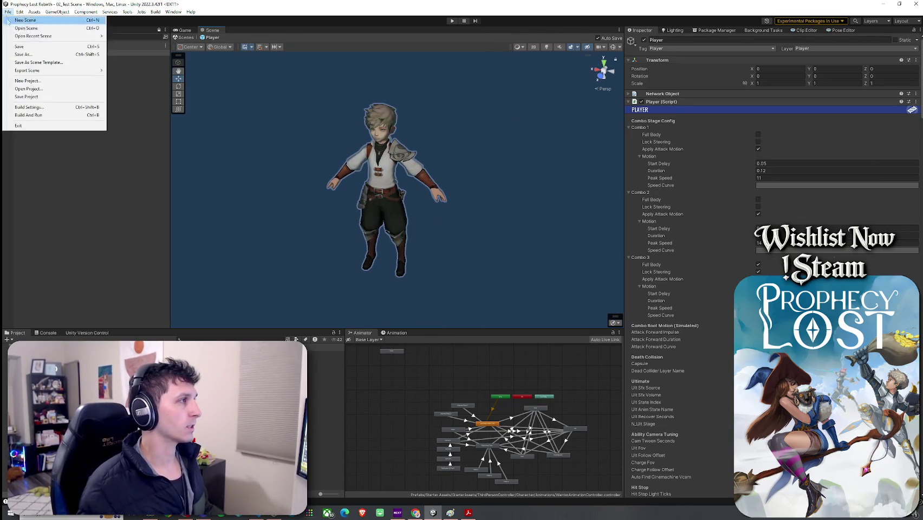
left_click(8, 11)
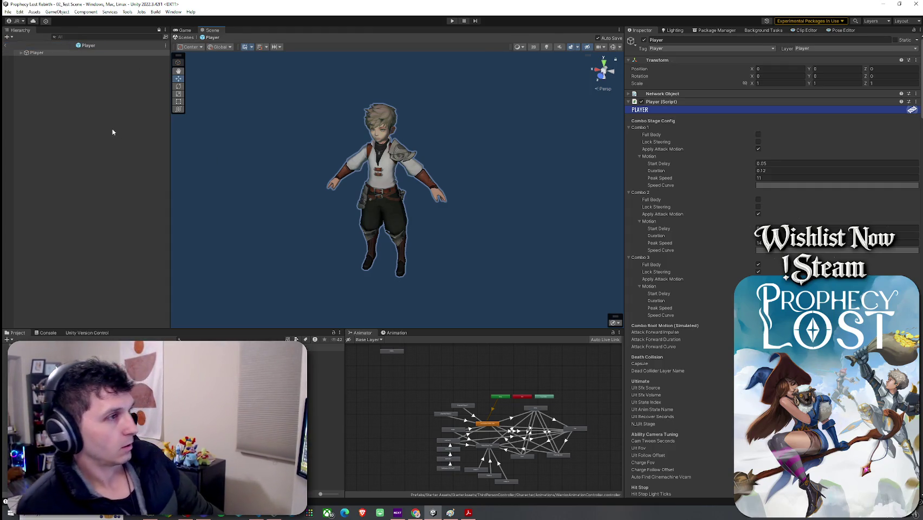
Select the Equip Blend Tree state in the Animator and inspect a transition into it
scroll(456, 423, "up", 3)
scroll(461, 428, "up", 3)
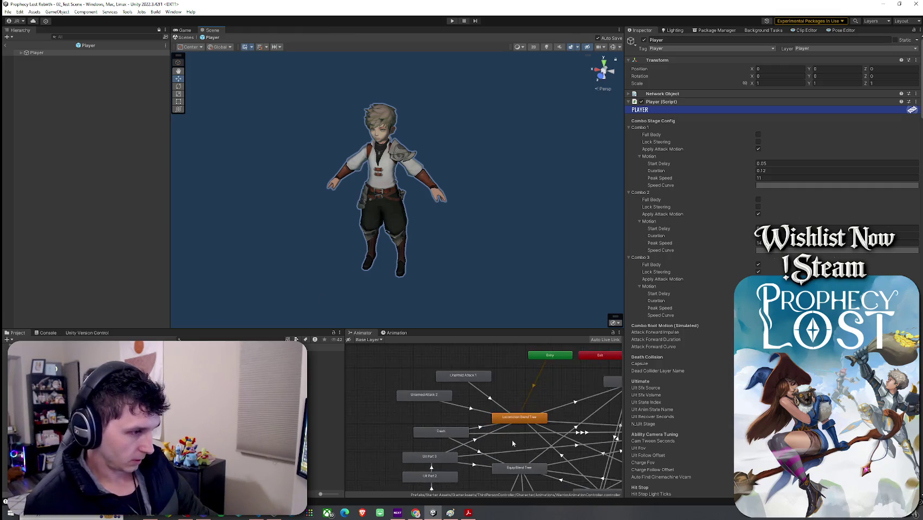
left_click(494, 431)
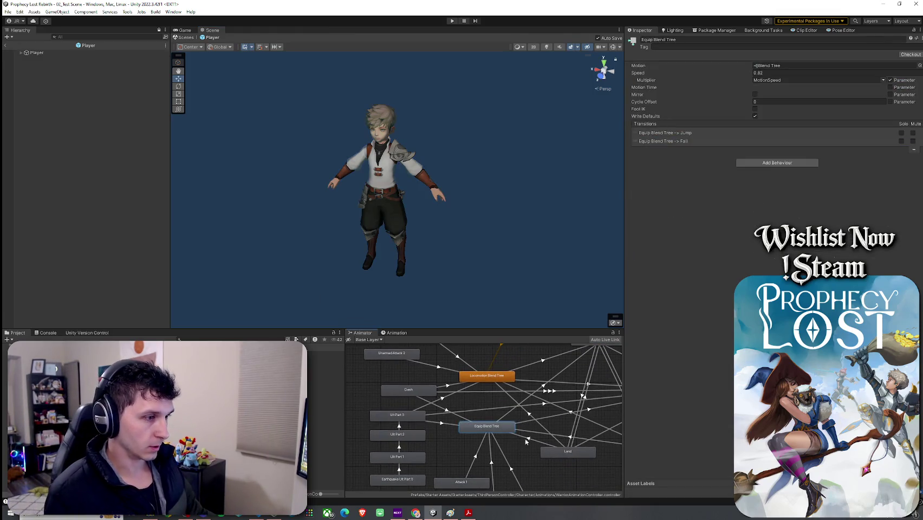
scroll(526, 453, "down", 5)
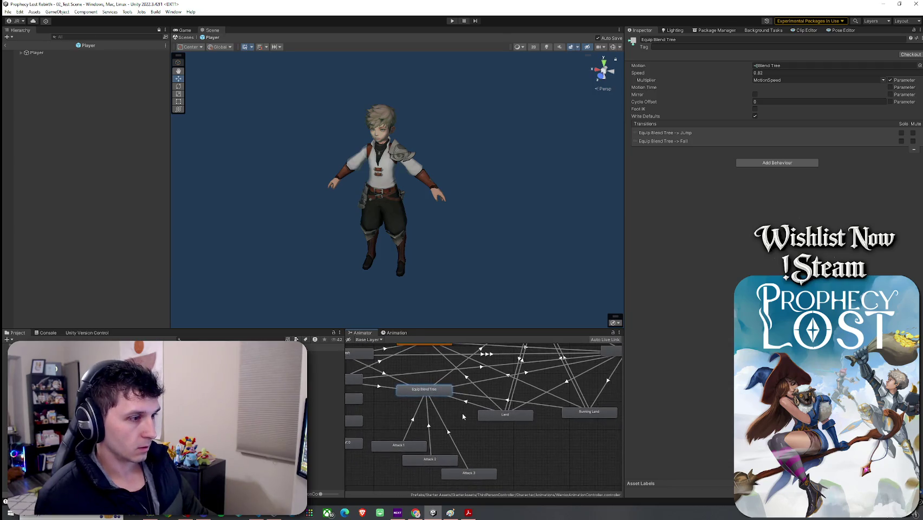
scroll(447, 409, "up", 1)
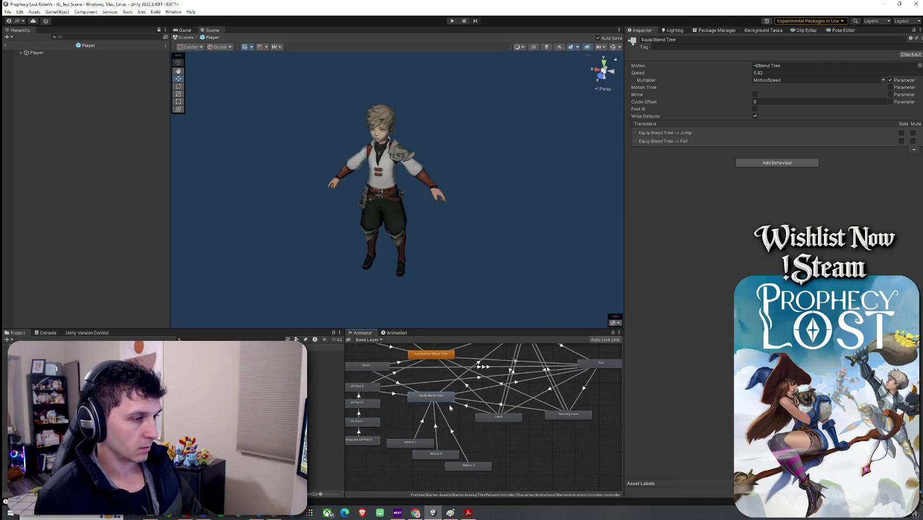
mouse_move(445, 401)
left_mouse_down()
mouse_move(470, 415)
mouse_move(449, 436)
mouse_move(475, 421)
mouse_move(463, 410)
left_mouse_up()
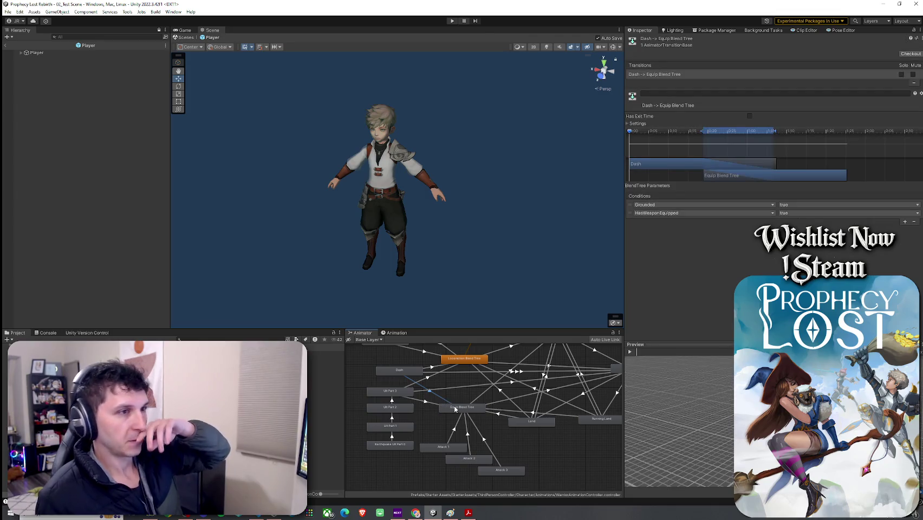
left_click(448, 407)
left_click(515, 398)
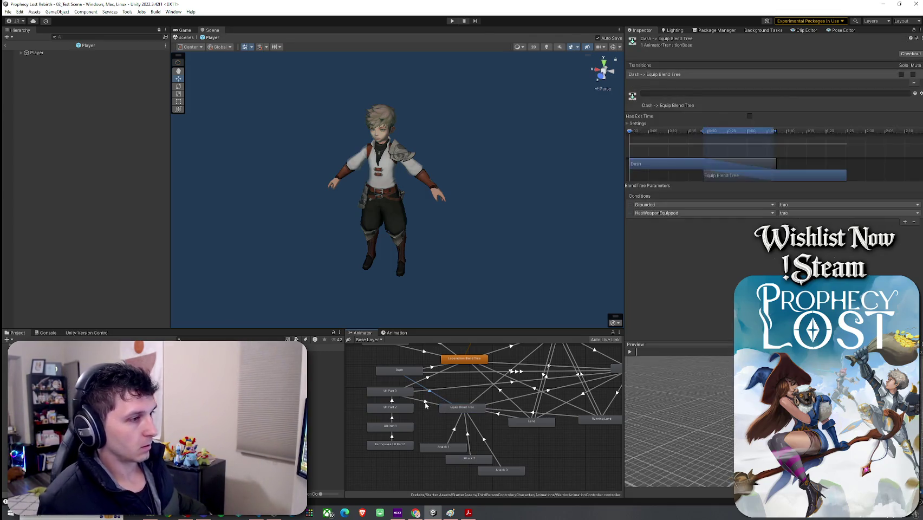
left_click(490, 401)
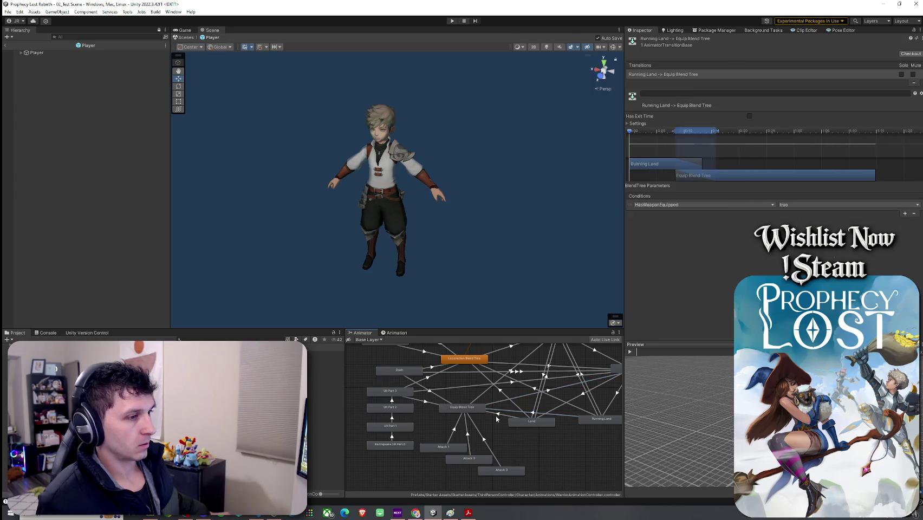
scroll(460, 409, "down", 2)
scroll(568, 394, "up", 2)
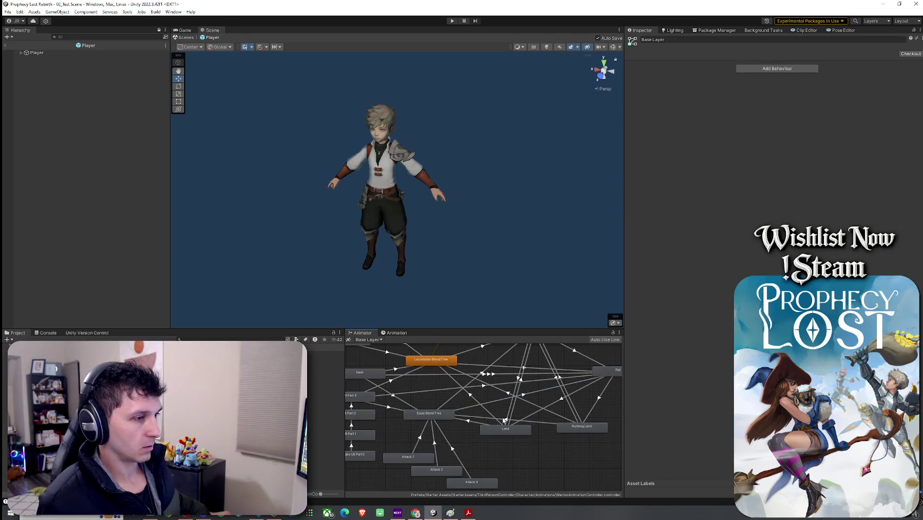
left_click(441, 415)
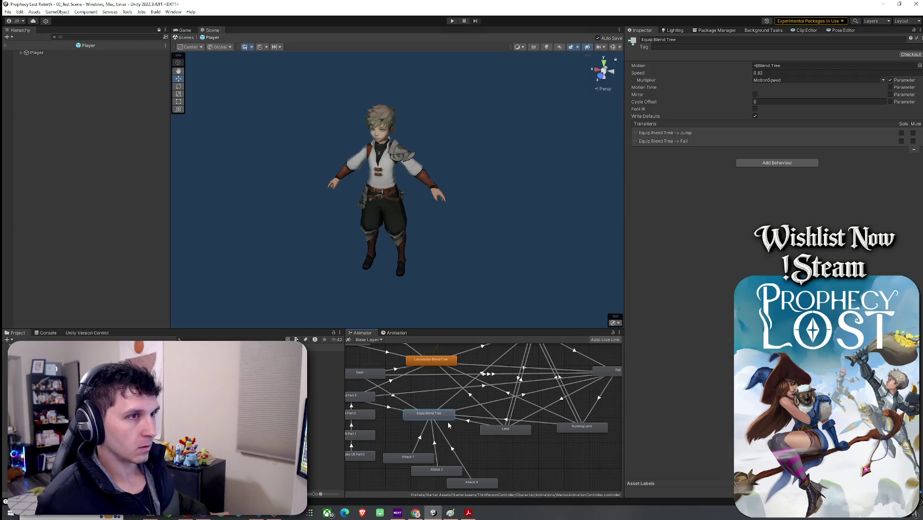
Inspect the blend tree's OneHand run clips and motion settings, then return to Base Layer
double_click(431, 416)
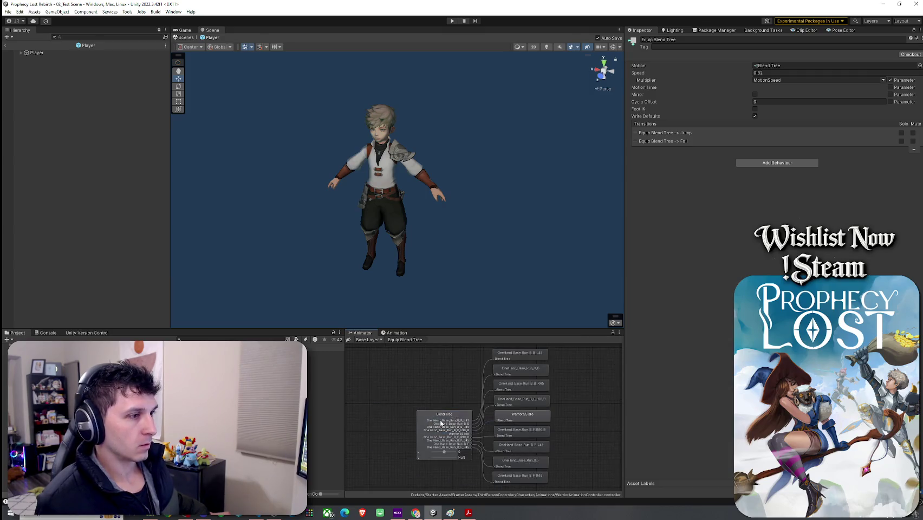
left_click(521, 401)
left_click(520, 385)
left_click(519, 370)
left_click(519, 359)
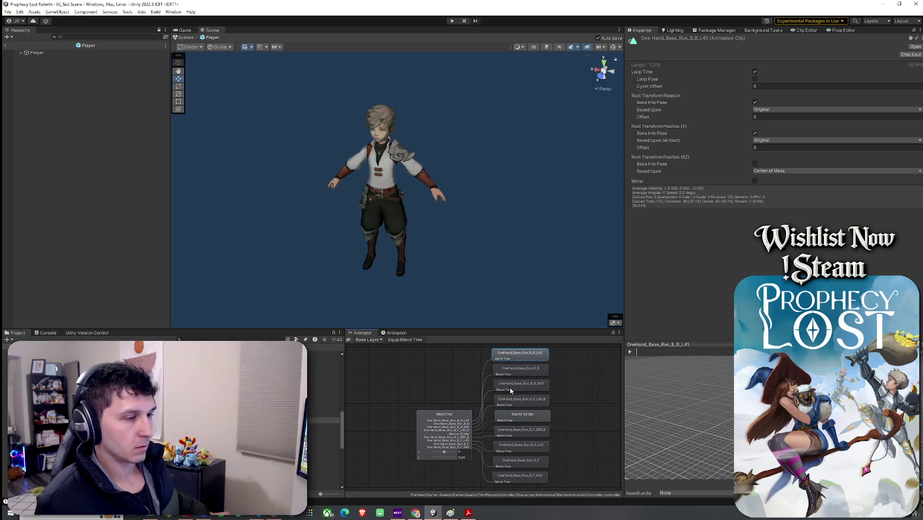
left_click(374, 339)
left_click(399, 341)
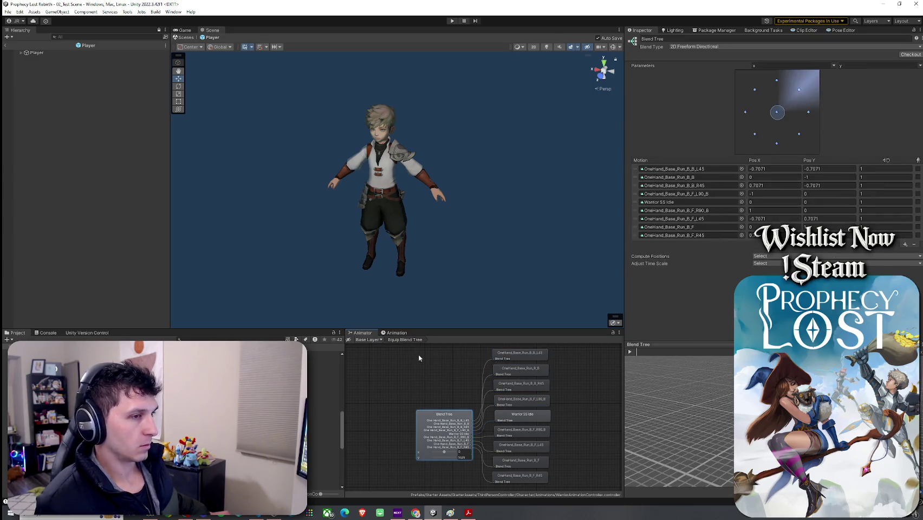
left_click(371, 340)
left_click(375, 347)
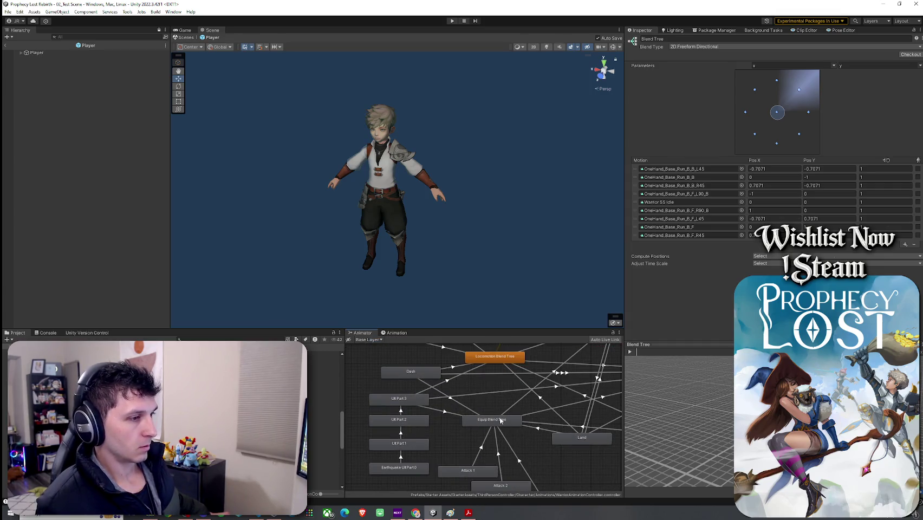
left_click(501, 421)
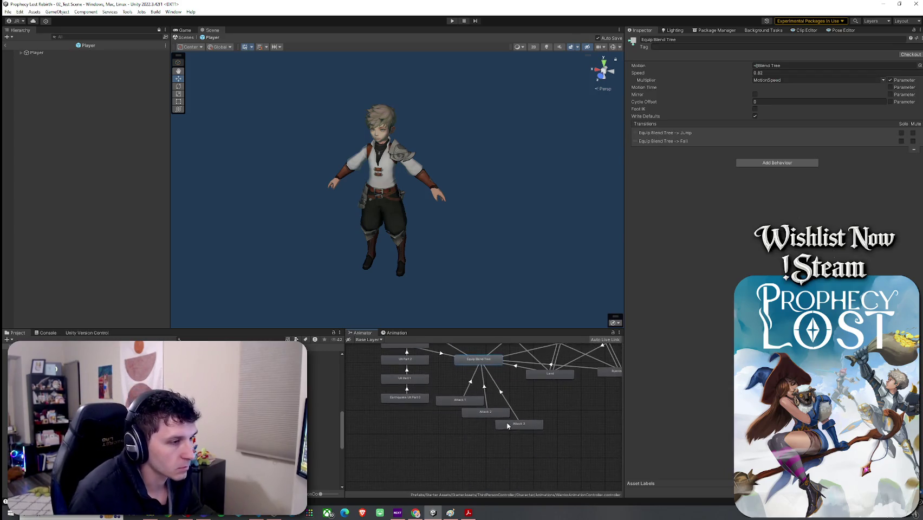
Box-select Attack 1–3 and move them further down the graph
left_click_drag(553, 440, 452, 394)
left_click_drag(516, 404, 520, 487)
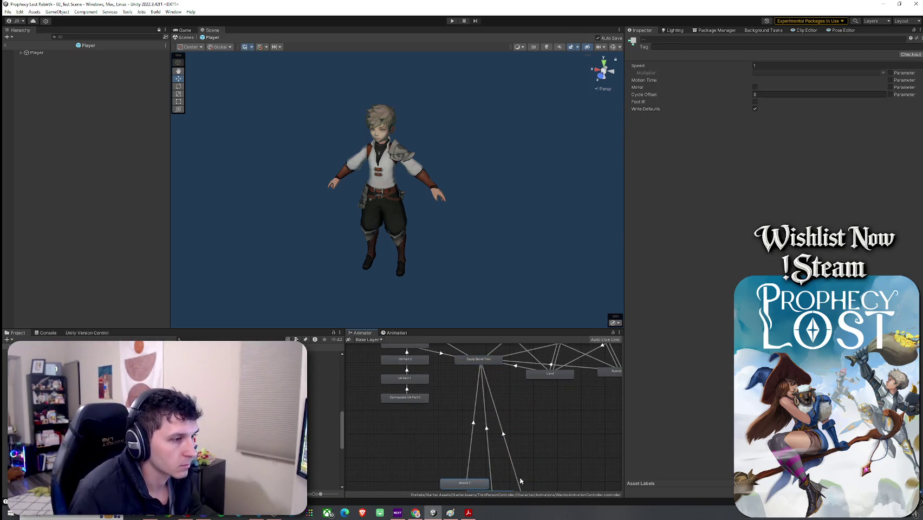
scroll(537, 421, "down", 3)
scroll(515, 404, "up", 2)
left_click(501, 447)
mouse_move(433, 401)
left_mouse_down()
mouse_move(538, 459)
mouse_move(497, 463)
left_mouse_up()
left_click(518, 415)
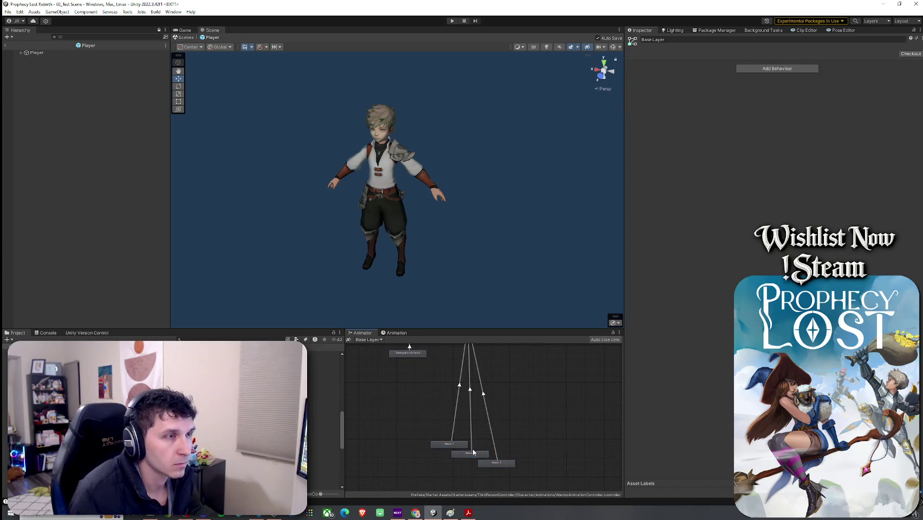
left_click(443, 444)
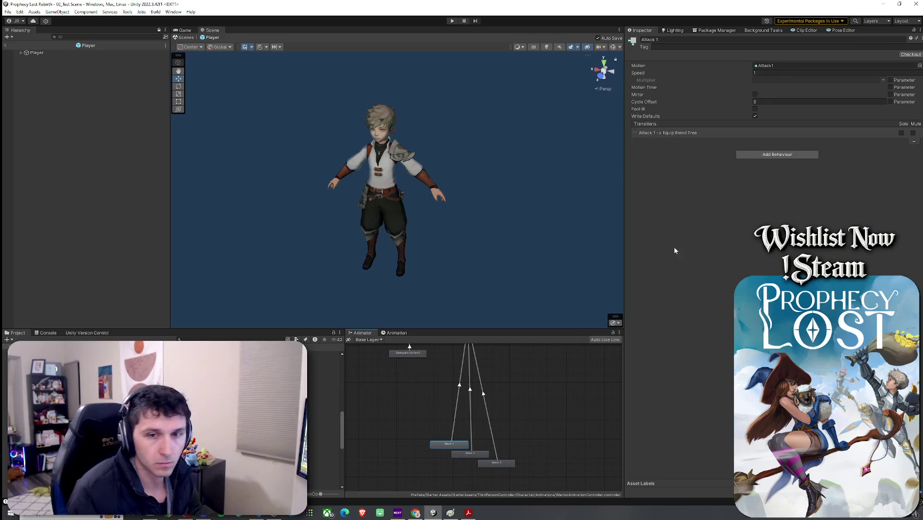
scroll(478, 406, "up", 3)
scroll(479, 406, "down", 3)
Shift the four left-hand states aside and reposition the Equip Blend Tree node up and left
mouse_move(469, 370)
left_mouse_down()
mouse_move(479, 447)
mouse_move(466, 420)
mouse_move(467, 367)
mouse_move(472, 439)
left_mouse_up()
scroll(499, 396, "down", 2)
scroll(499, 396, "down", 2)
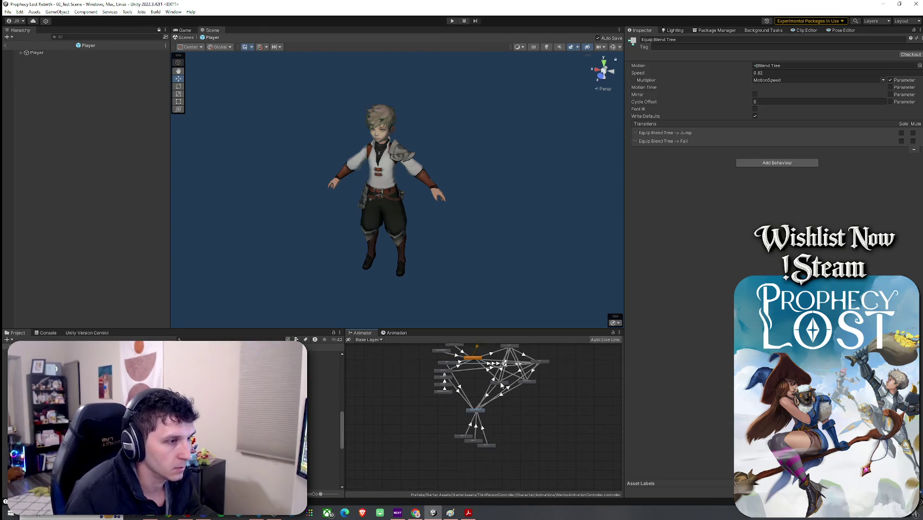
scroll(468, 385, "up", 3)
mouse_move(398, 352)
left_mouse_down()
mouse_move(452, 415)
mouse_move(361, 403)
left_mouse_up()
left_click(511, 423)
mouse_move(488, 434)
left_mouse_down()
mouse_move(434, 374)
mouse_move(455, 424)
mouse_move(470, 433)
mouse_move(433, 374)
left_mouse_up()
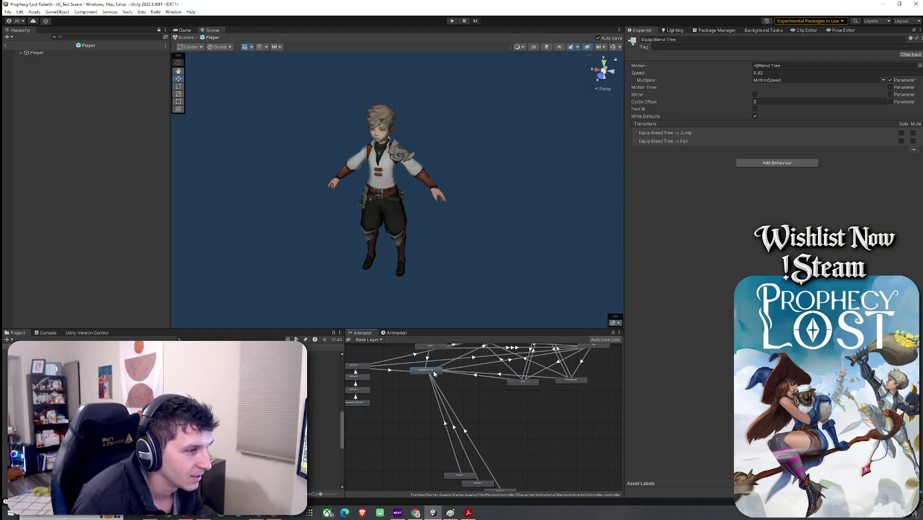
right_click(469, 398)
Paste a copy of Equip Blend Tree below the original and rename it Equip Blend Tree Short Sword
left_click(447, 398)
key("ctrl+v")
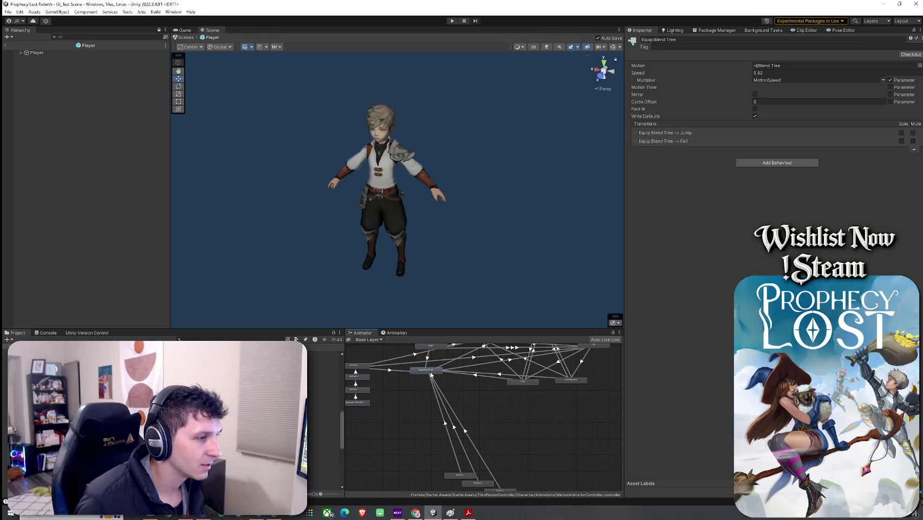
left_click_drag(448, 384, 476, 402)
left_click(679, 40)
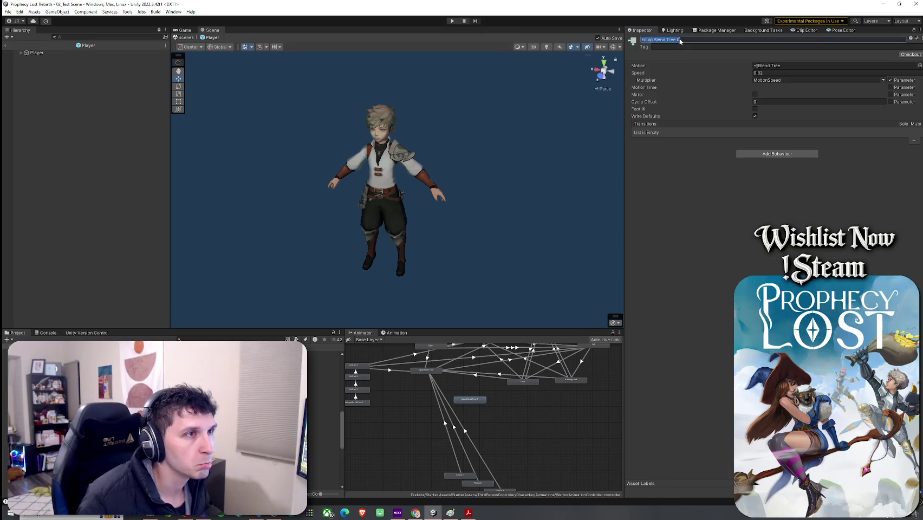
key("BackSpace")
type("S")
type("ar")
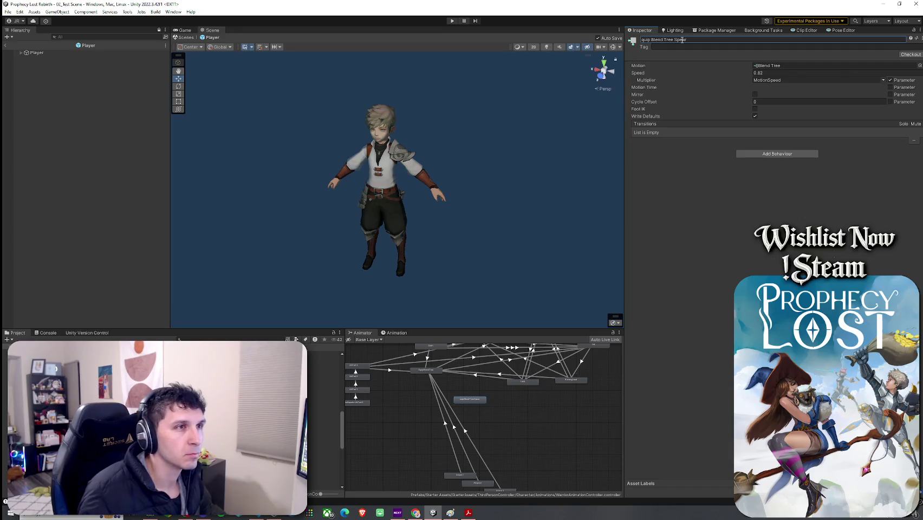
type("hort")
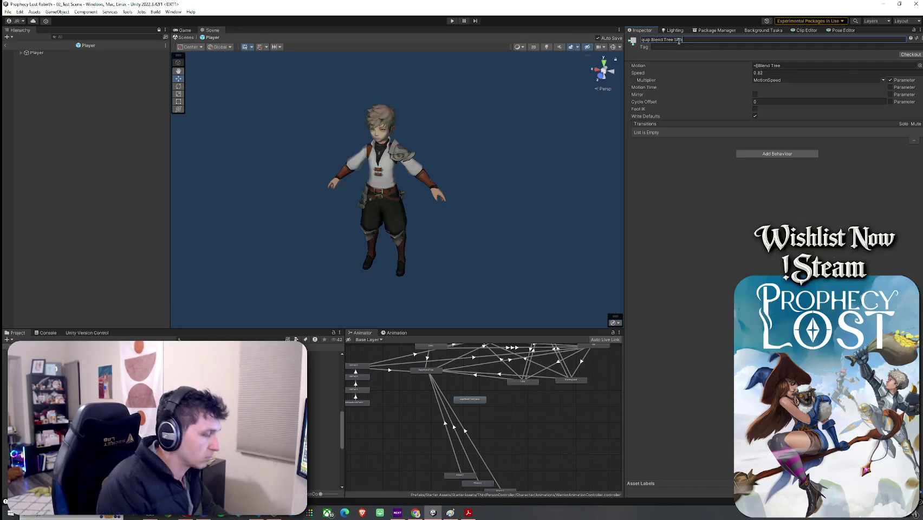
key("BackSpace")
key("BackSpace")
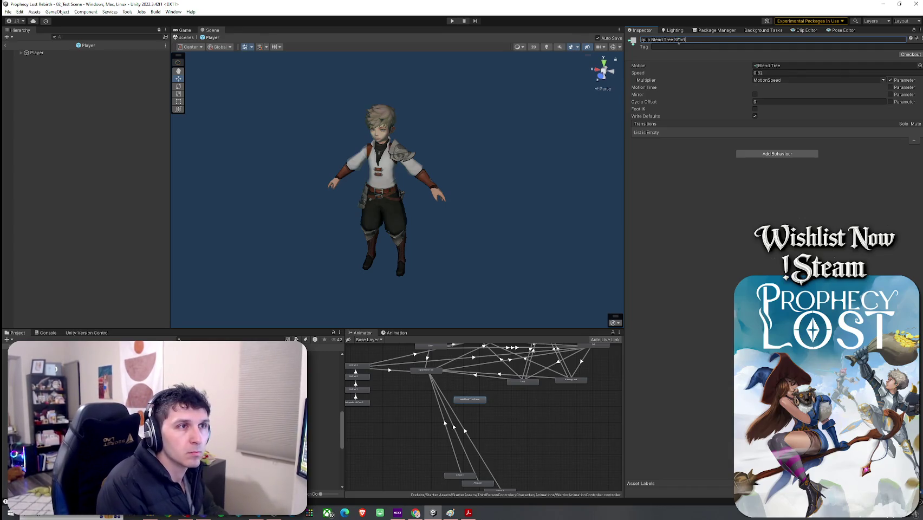
type("d")
scroll(447, 383, "up", 3)
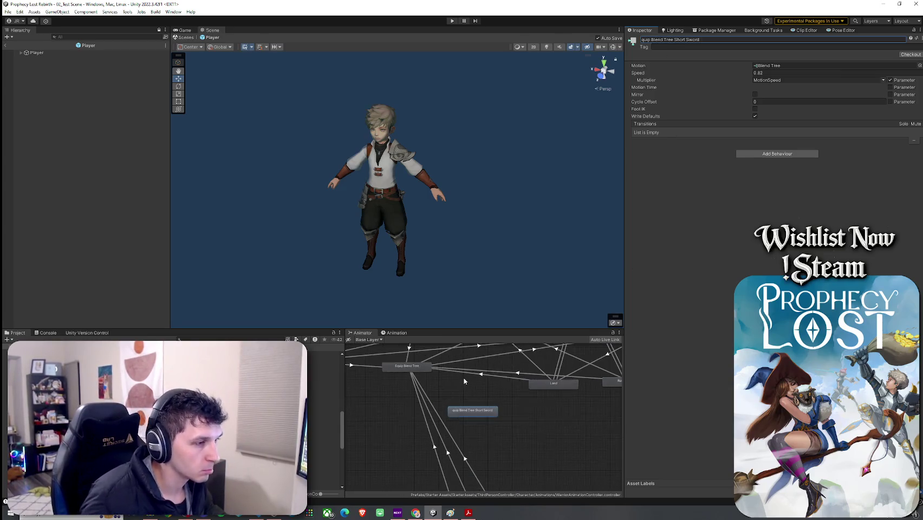
left_click_drag(409, 373, 412, 373)
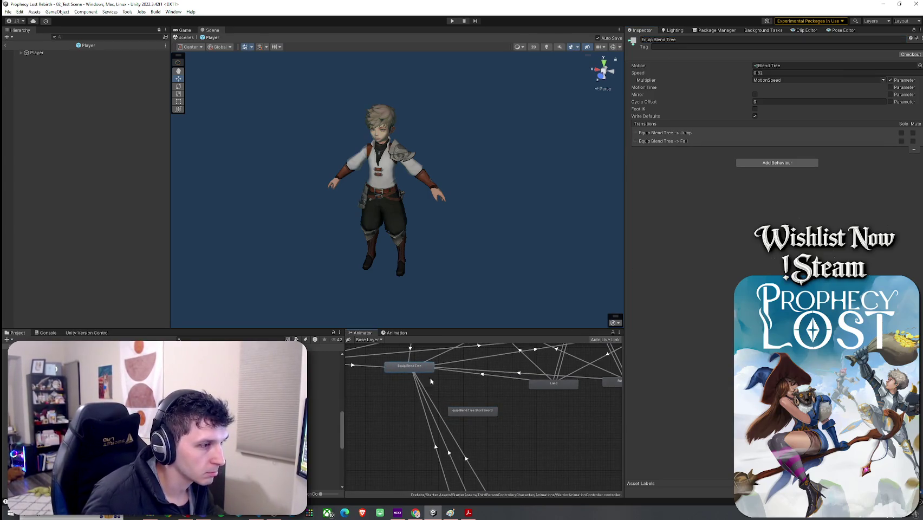
left_click(503, 390)
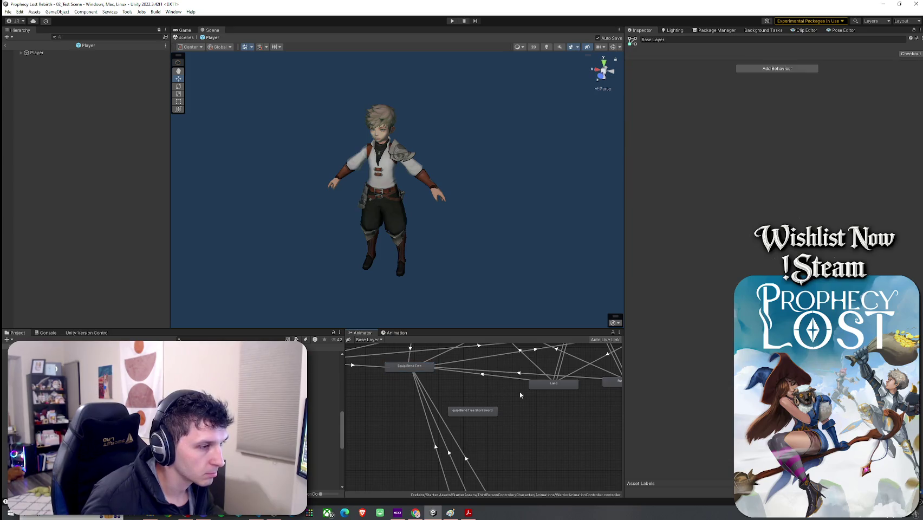
Check the Land to Equip Blend Tree transition and show the Animator's Parameters list
left_click(447, 372)
left_click(370, 340)
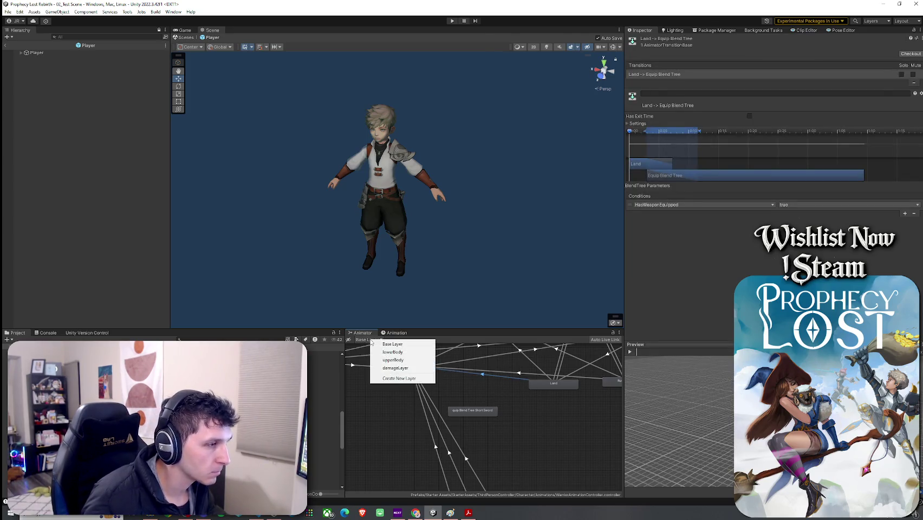
left_click(374, 346)
left_click(362, 340)
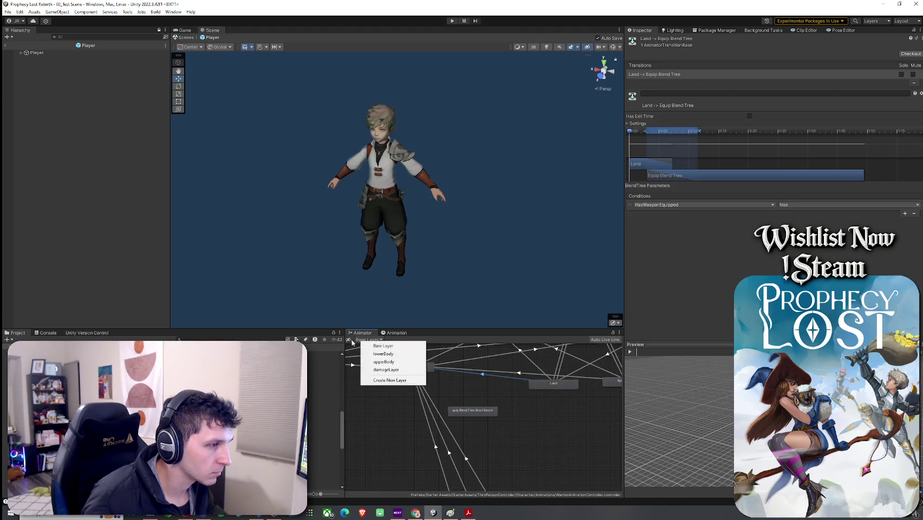
left_click(401, 341)
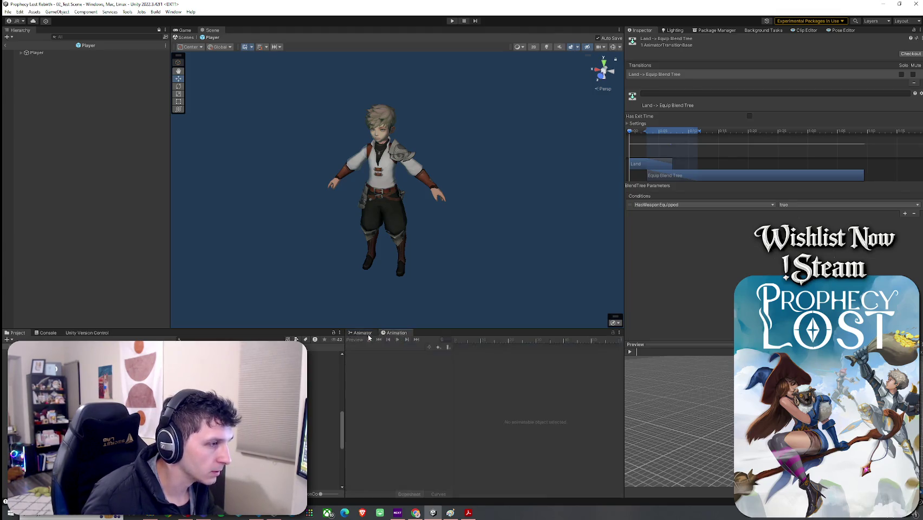
left_click(349, 340)
left_click(378, 340)
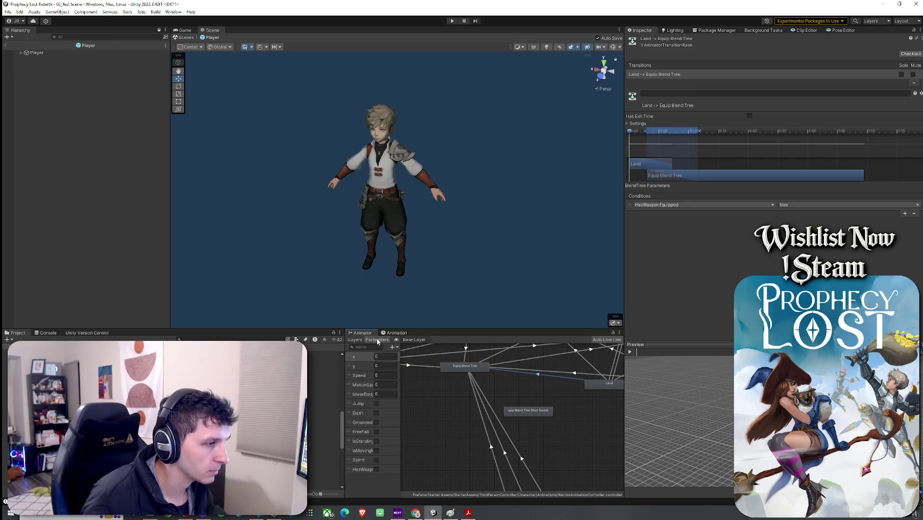
Rename the HasWeaponEquipped parameter to HasSSEquipped
left_click(363, 469)
mouse_move(343, 468)
left_mouse_down()
mouse_move(312, 462)
mouse_move(393, 449)
left_mouse_up()
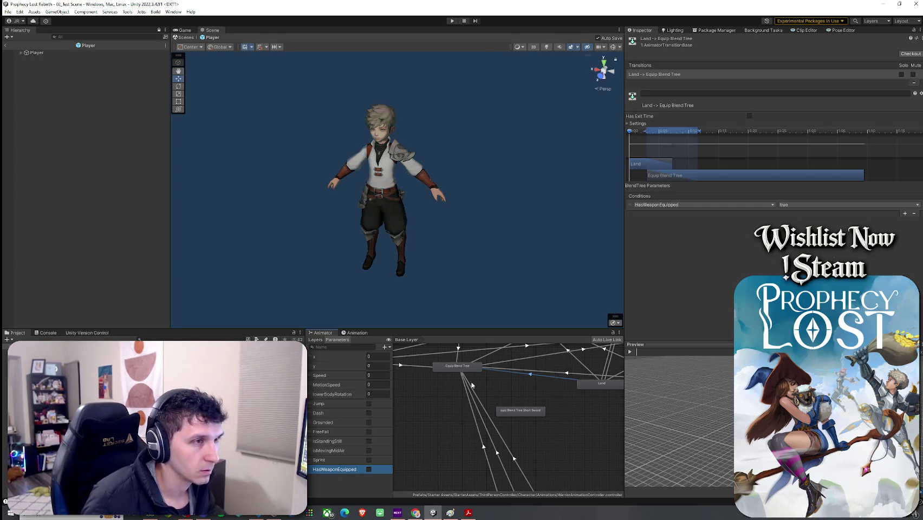
double_click(328, 470)
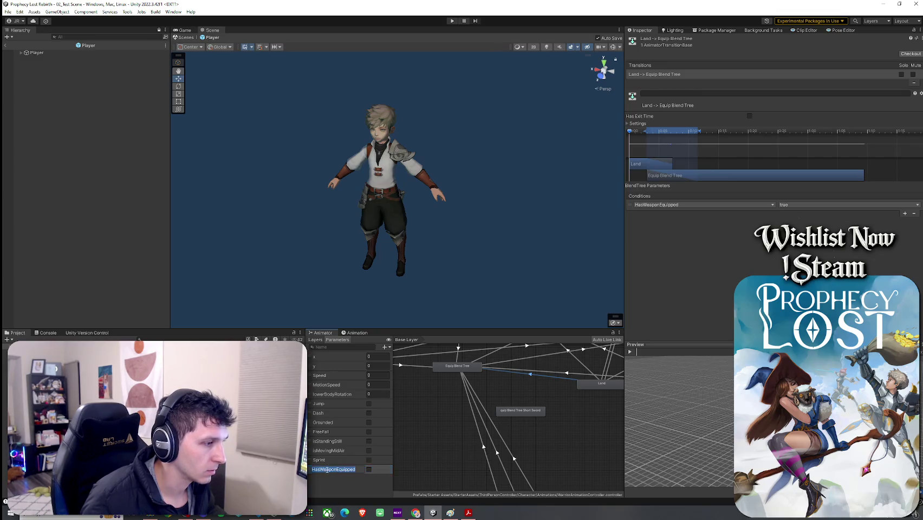
left_click_drag(339, 470, 326, 475)
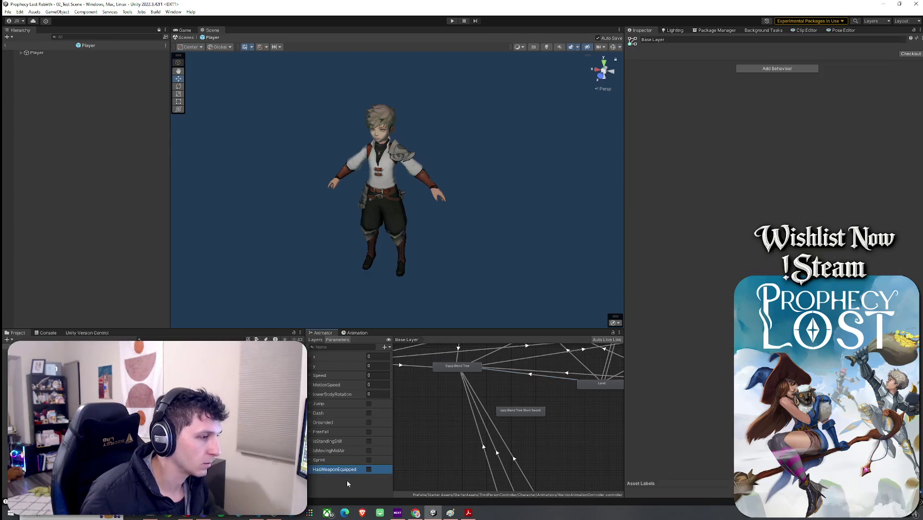
left_click_drag(340, 470, 325, 474)
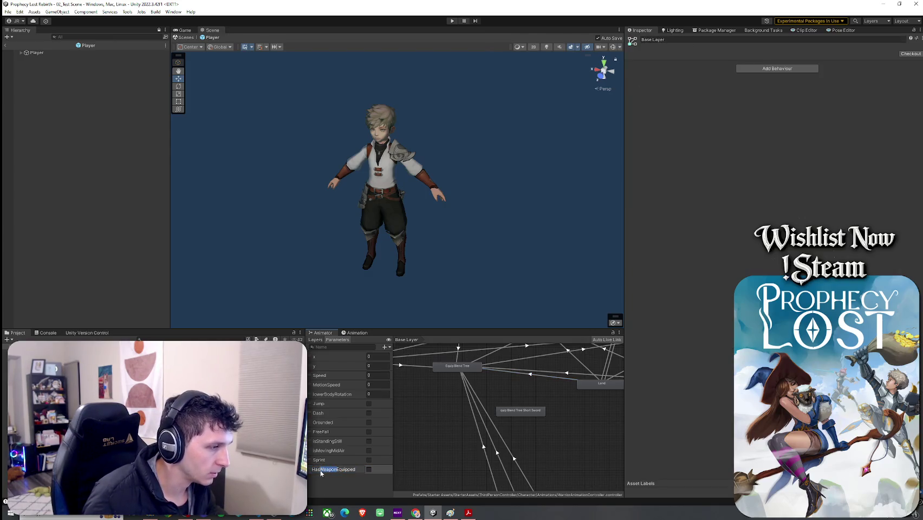
type("SS")
key("Return")
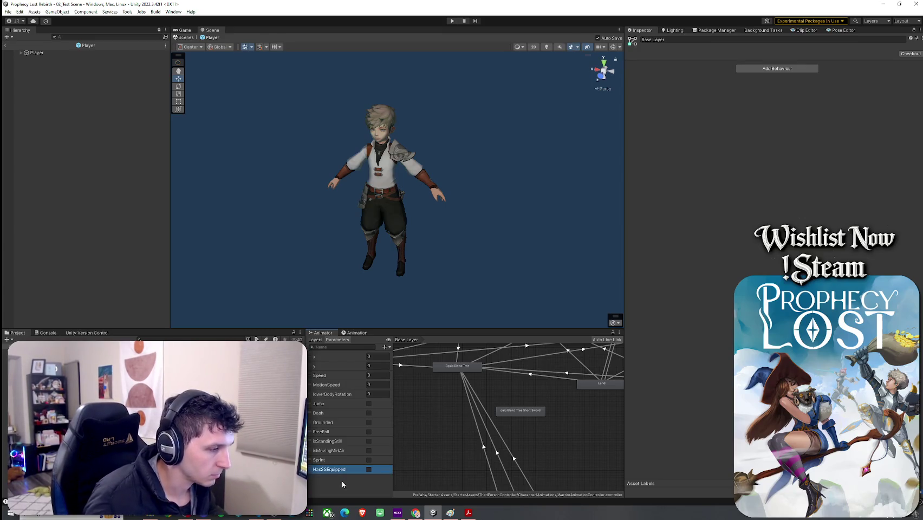
Open the Player script from the Player component via Edit Script
left_click(401, 233)
right_click(669, 102)
left_click(699, 186)
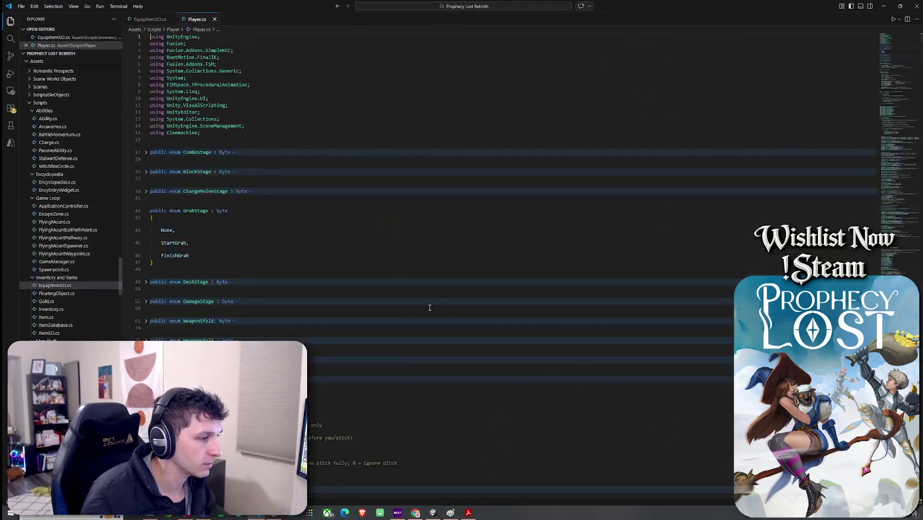
Find HasWeaponEquipped in Player.cs and step through matches to its method definition
key("ctrl+f")
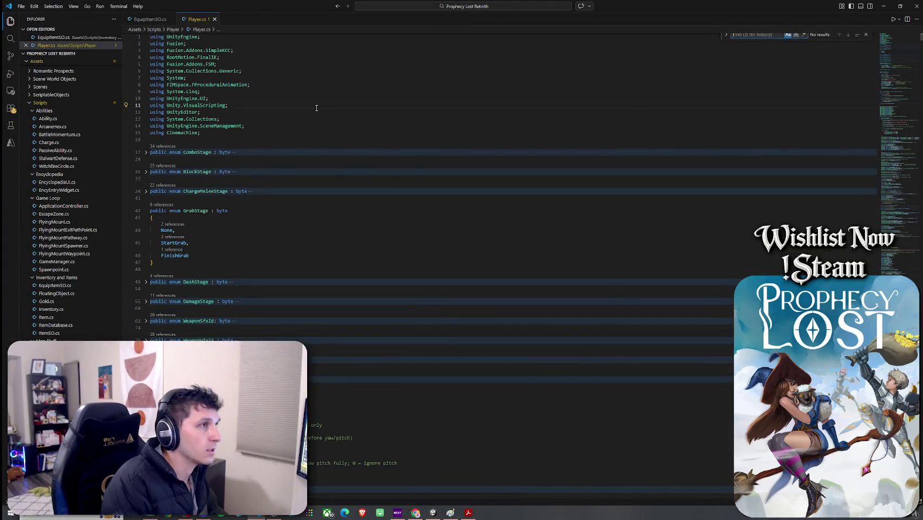
type("HasWeaponEquipped")
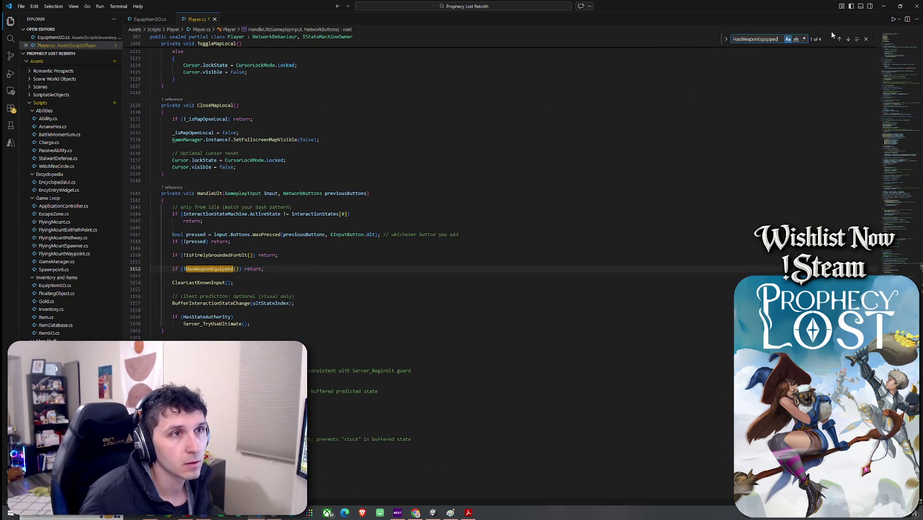
left_click(848, 39)
left_click(849, 39)
left_click(848, 39)
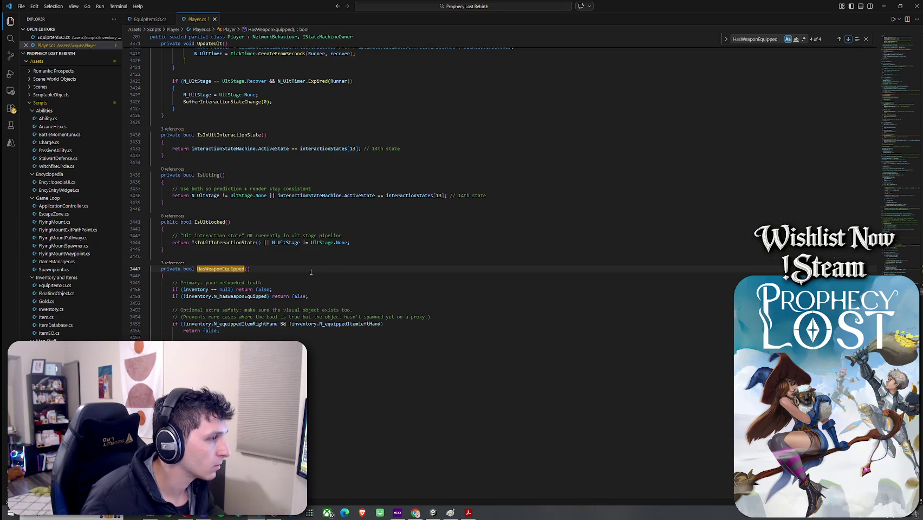
mouse_move(248, 298)
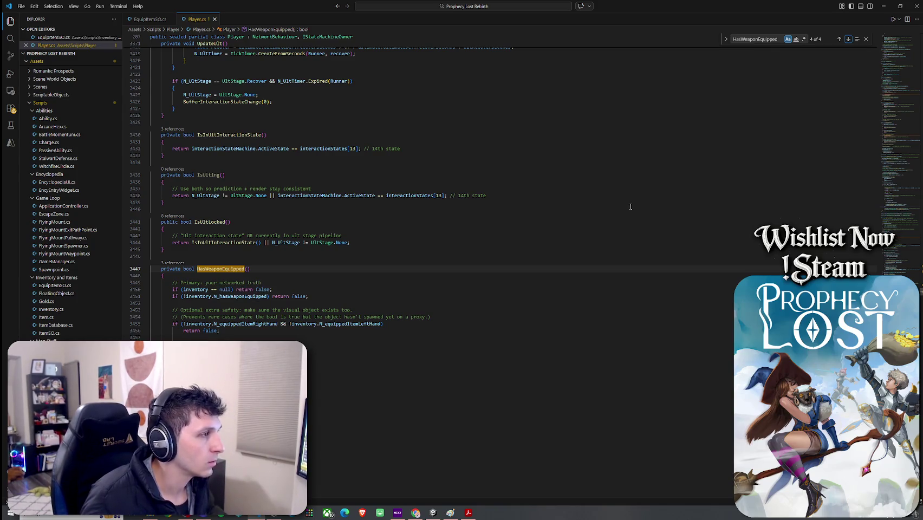
left_click(849, 40)
left_click(849, 39)
left_click(849, 40)
left_click(850, 40)
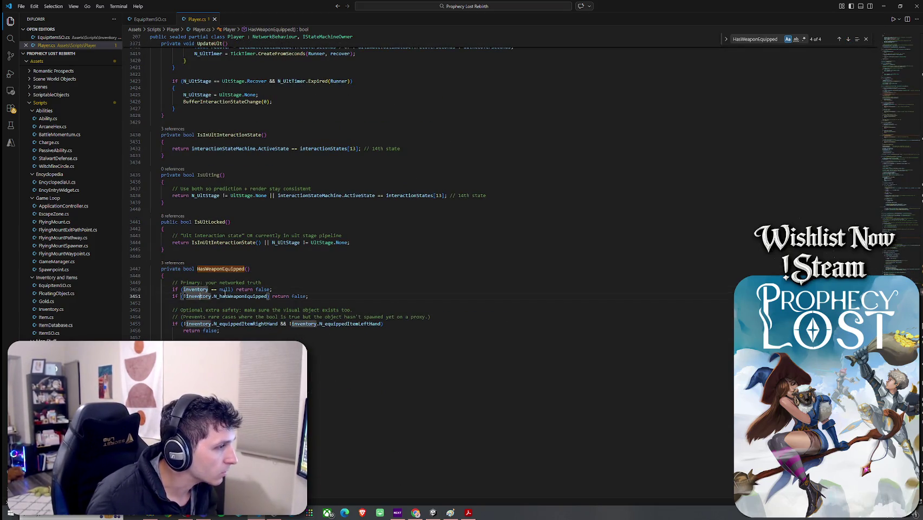
Go to the definition of the inventory reference on line 3451 to open Inventory.cs
left_click(313, 324)
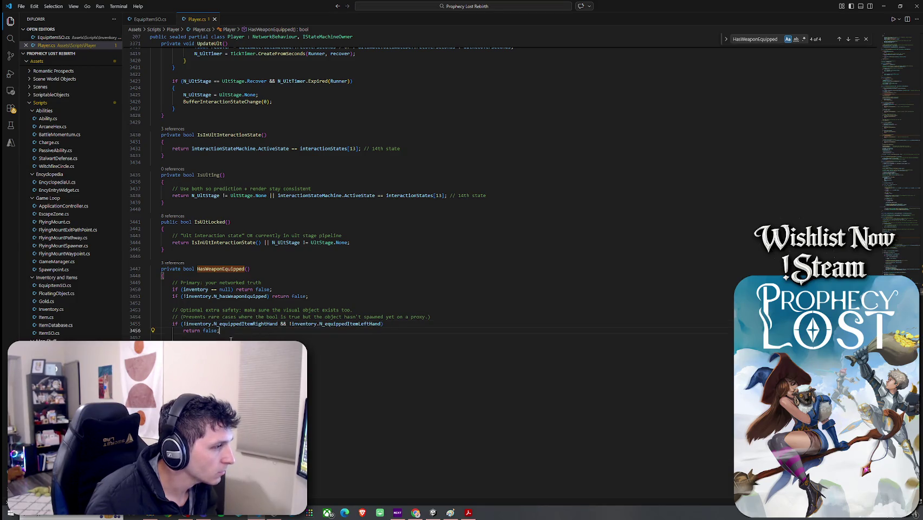
left_click(211, 297)
left_click(208, 296)
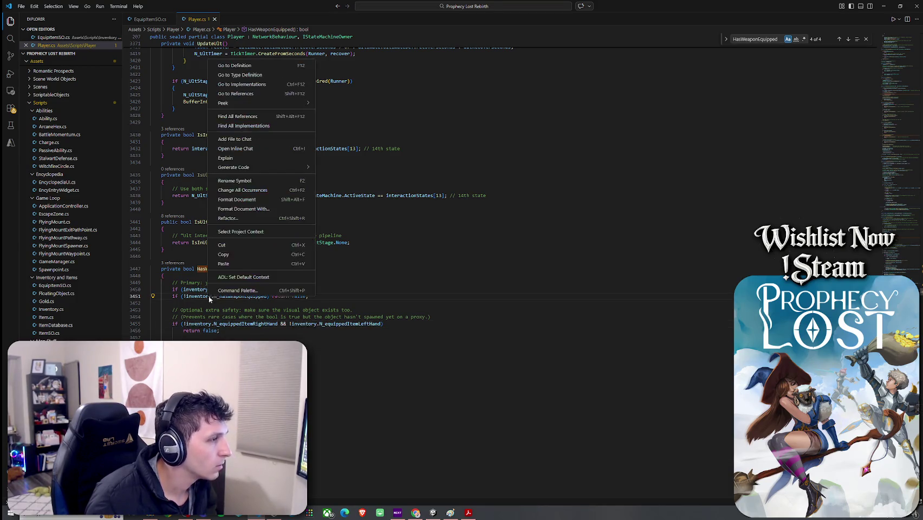
right_click(197, 296)
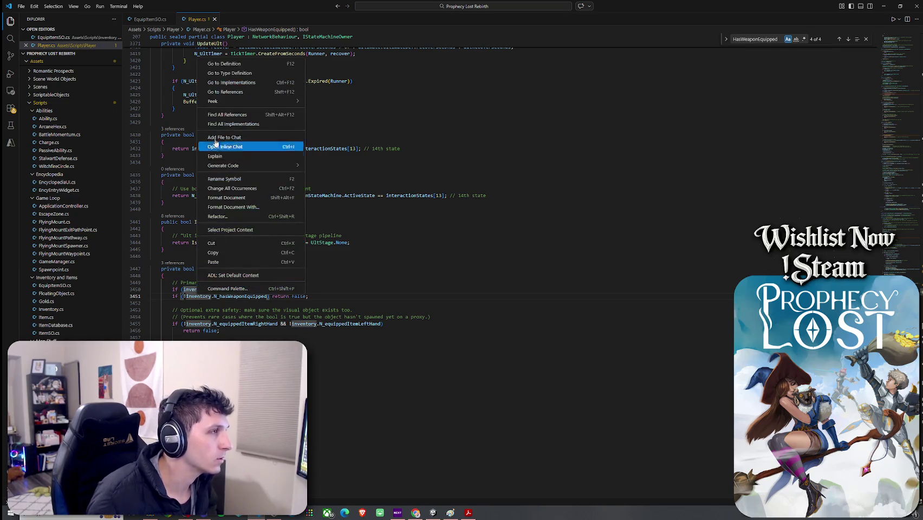
left_click(217, 64)
left_click(193, 164, "ctrl")
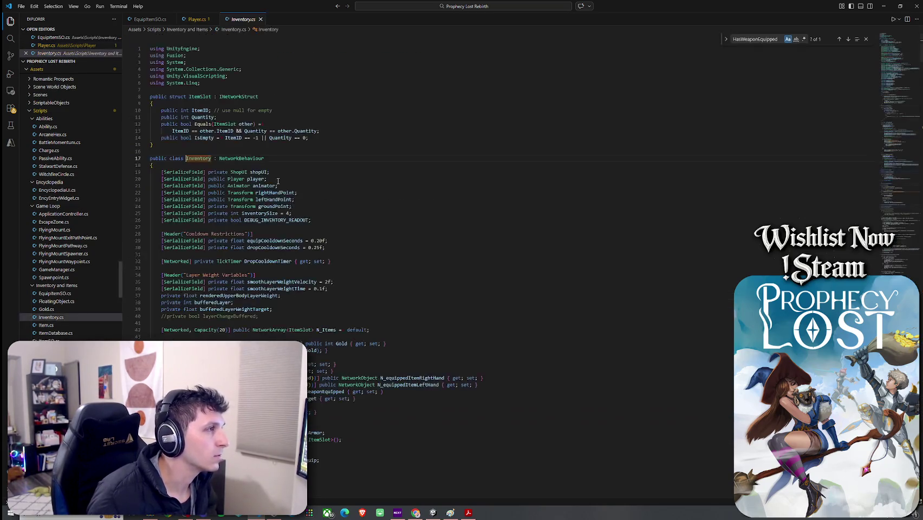
Search Inventory.cs for HasWeaponEquipped, then undo a trial edit to the name on line 285
left_click(353, 163)
key("ctrl+f")
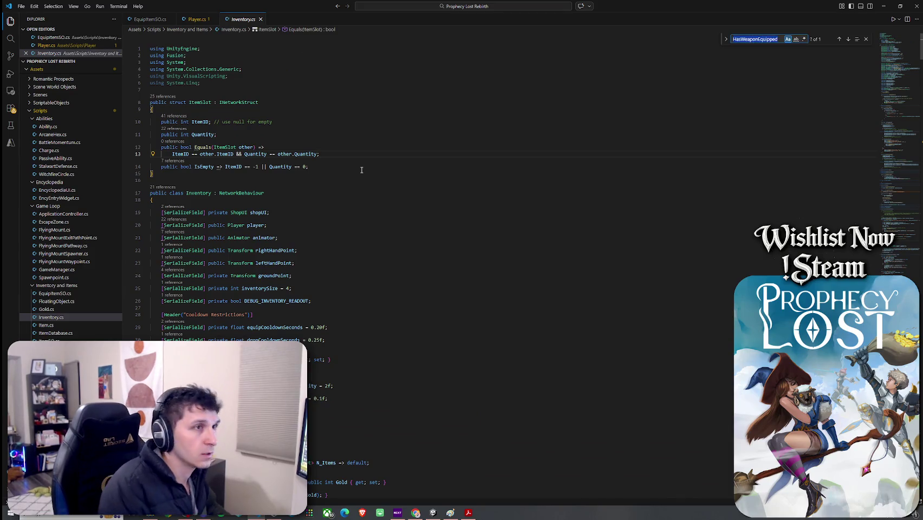
type("HasWeapm")
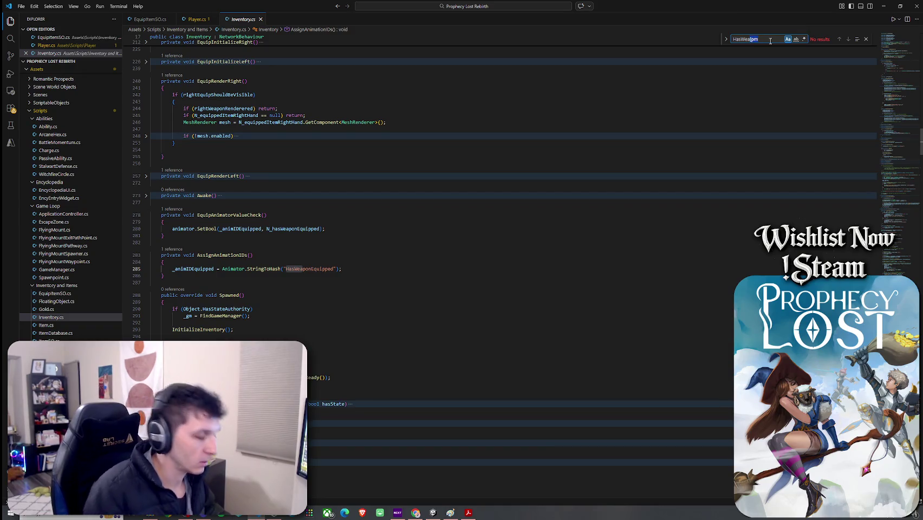
key("BackSpace")
type("onEquipped")
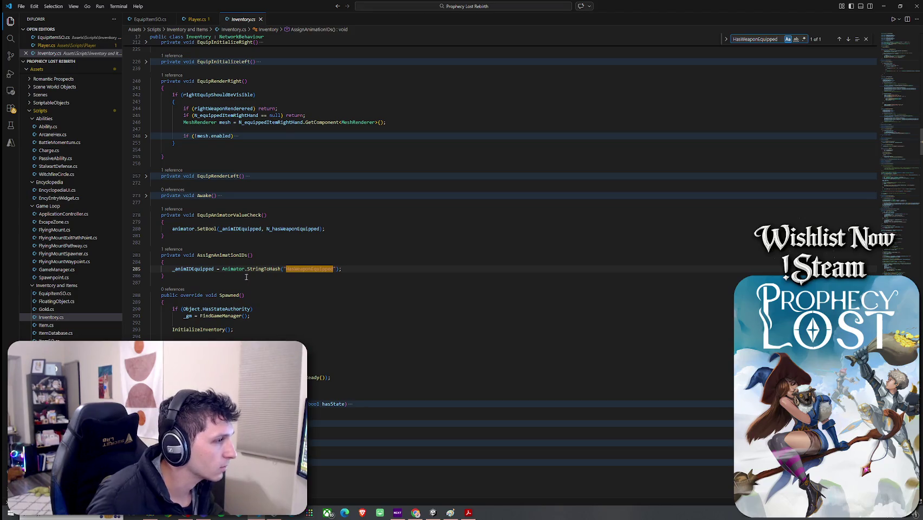
scroll(249, 277, "up", 1)
left_click_drag(334, 290, 294, 288)
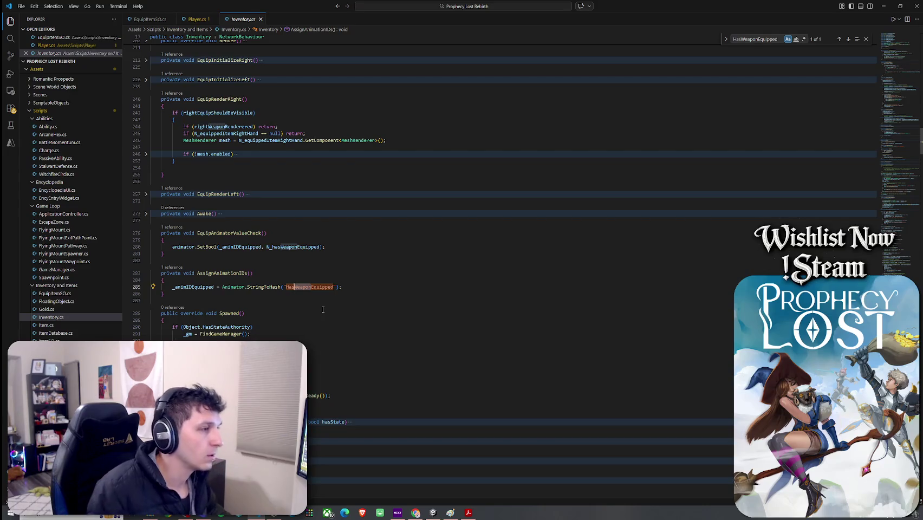
type("SS")
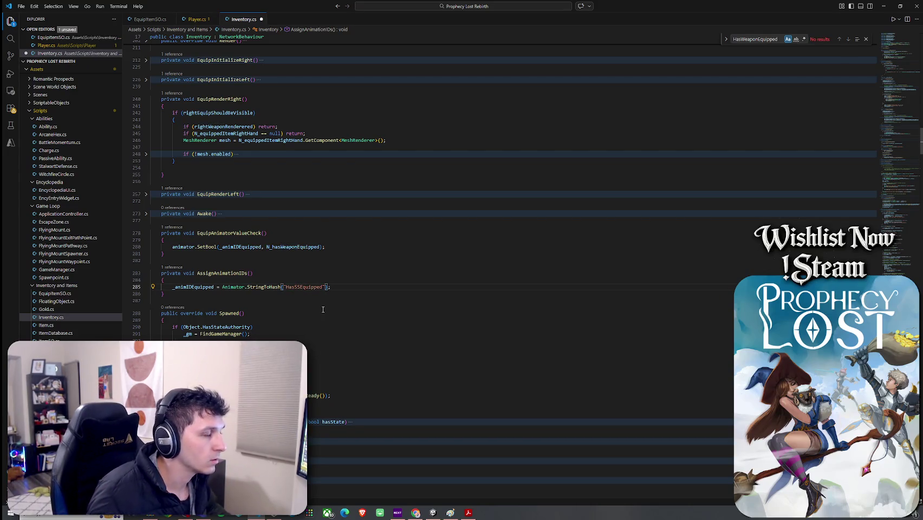
key("ctrl+z")
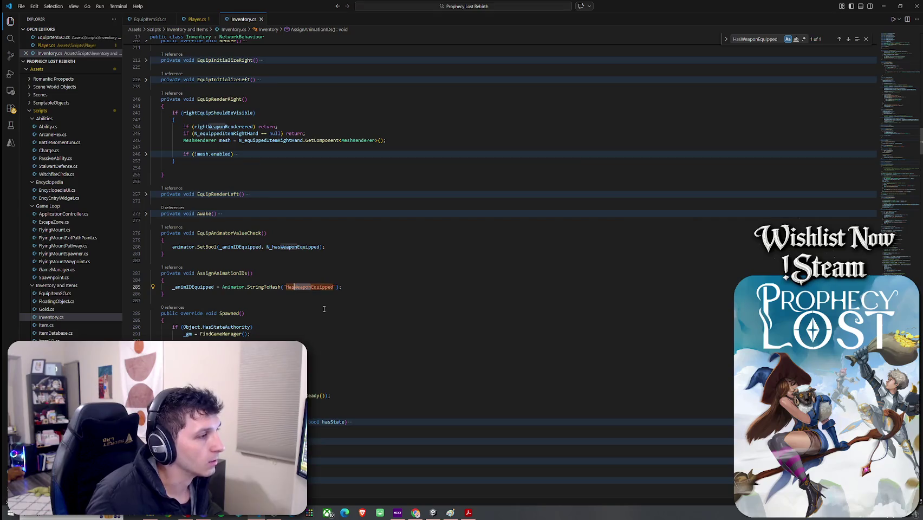
Close the search, select the HasWeaponEquipped string on line 285, and return to Unity
left_click(369, 288)
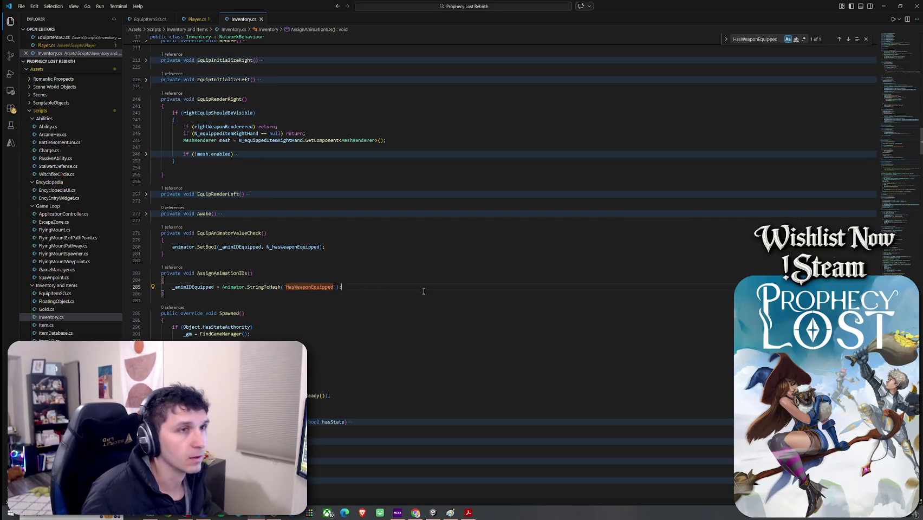
left_click(866, 39)
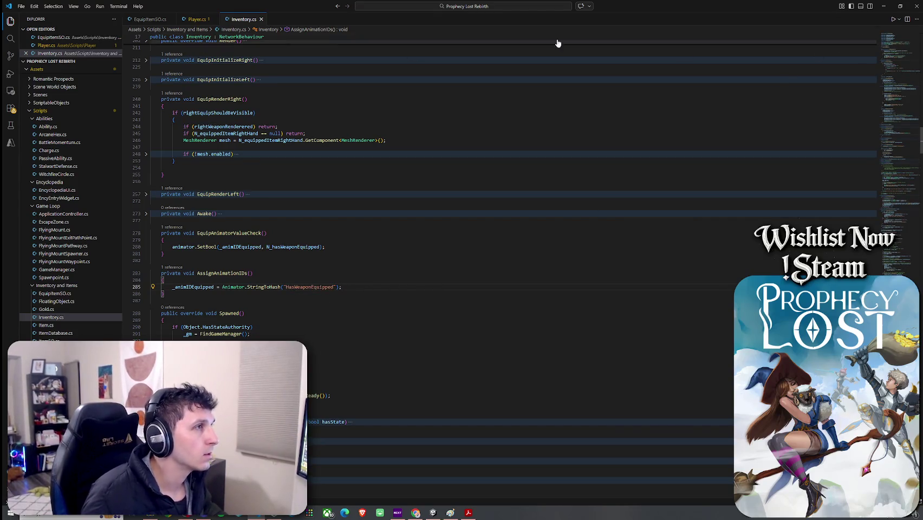
double_click(303, 287)
key("ctrl+c")
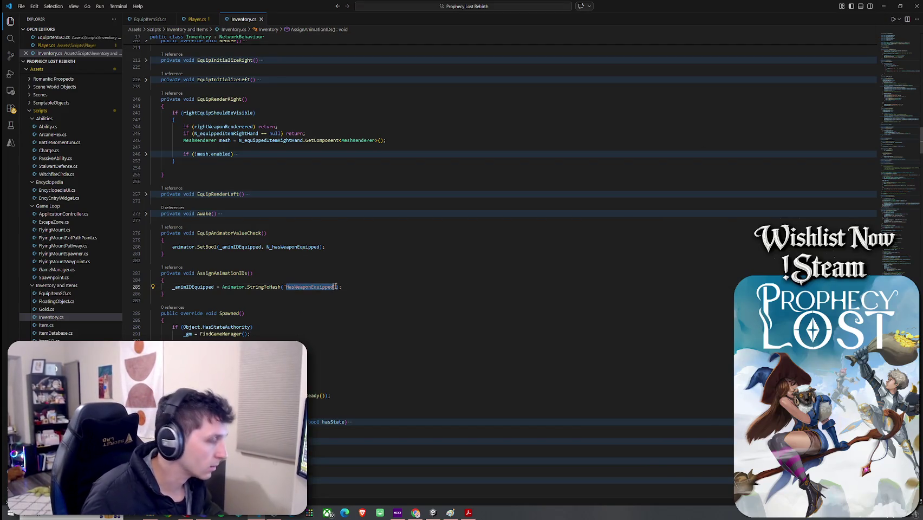
left_click(433, 512)
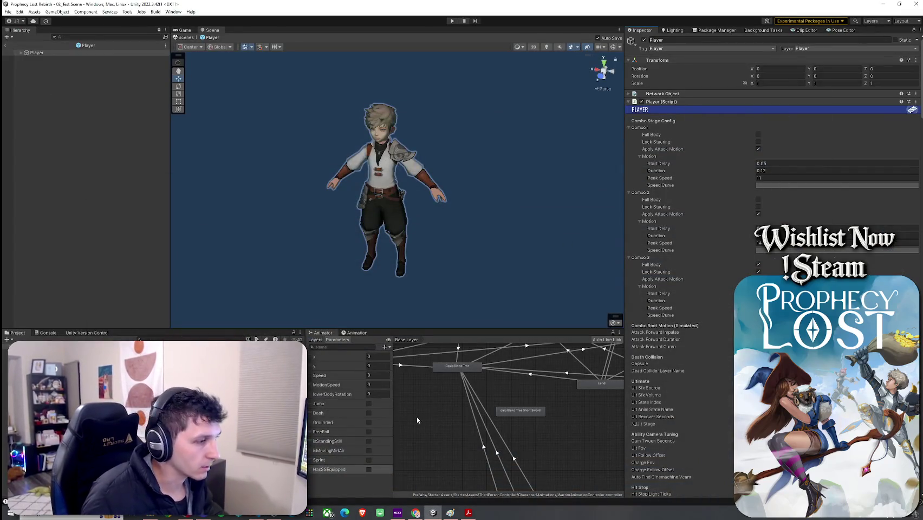
Rename the last animator parameter to HasWeaponEquipped and save
double_click(332, 470)
key("ctrl+v")
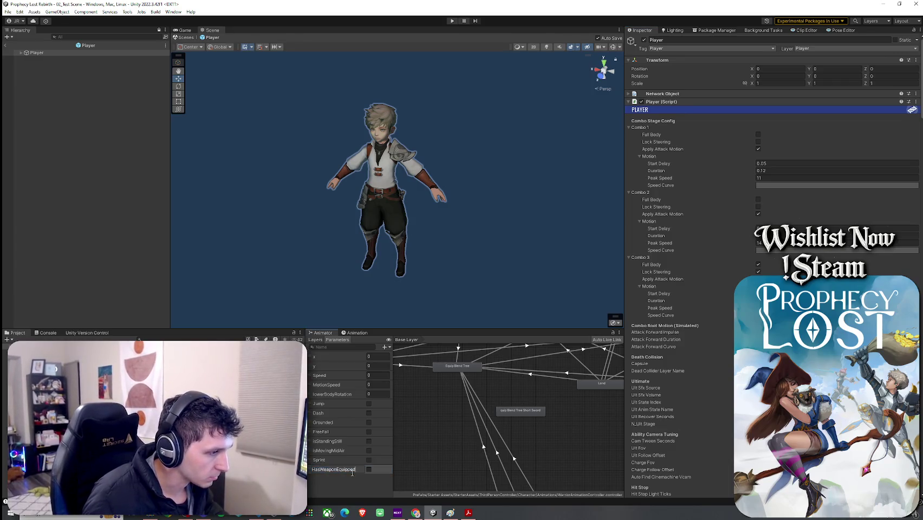
key("Return")
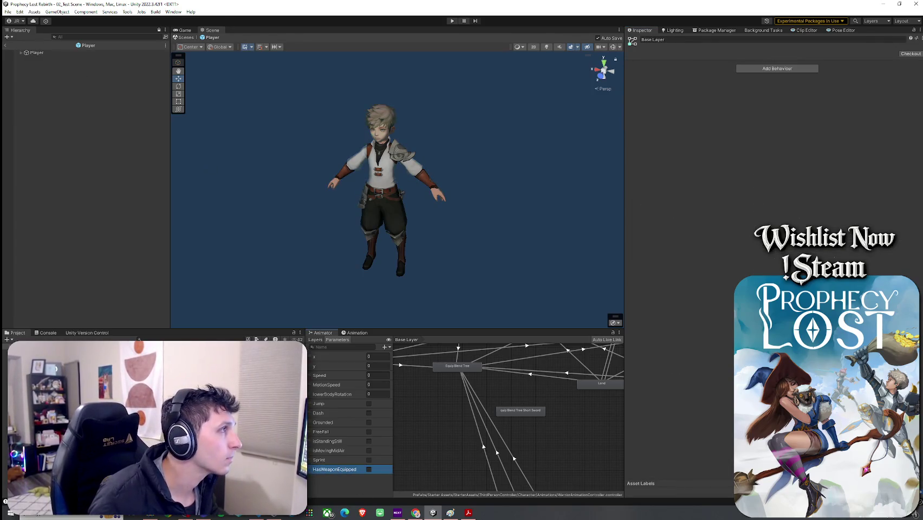
left_click(9, 12)
left_click(22, 46)
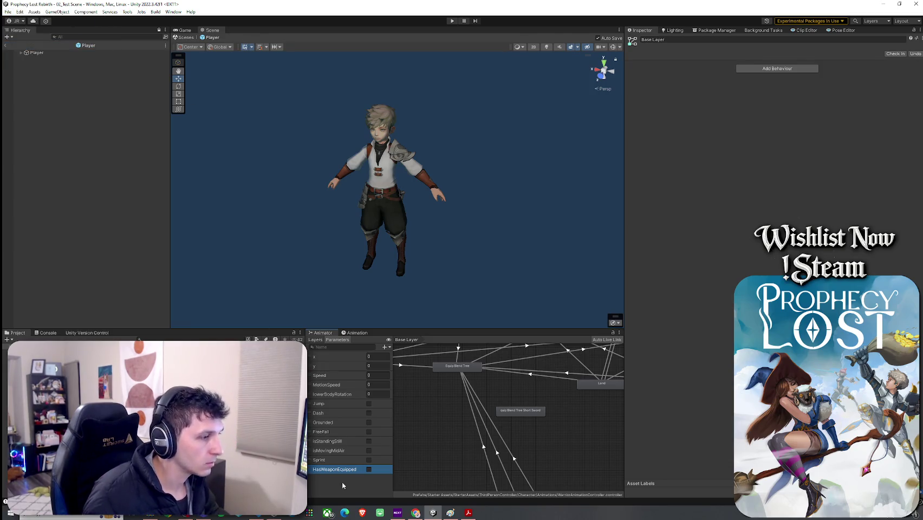
Add a new Bool parameter named HasSSEquipped and save
left_click(386, 347)
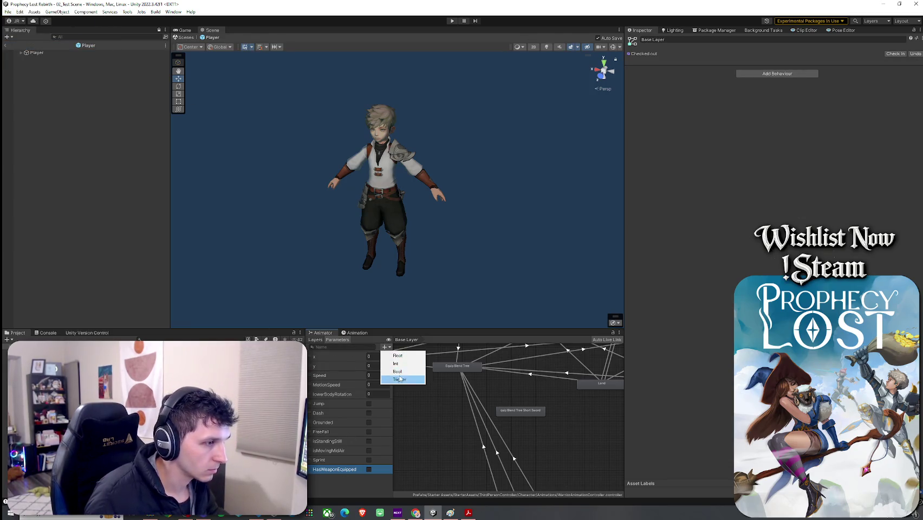
left_click(398, 371)
type("HasSwordShiel")
key("BackSpace")
key("BackSpace")
key("BackSpace")
type("SEquipped")
key("Return")
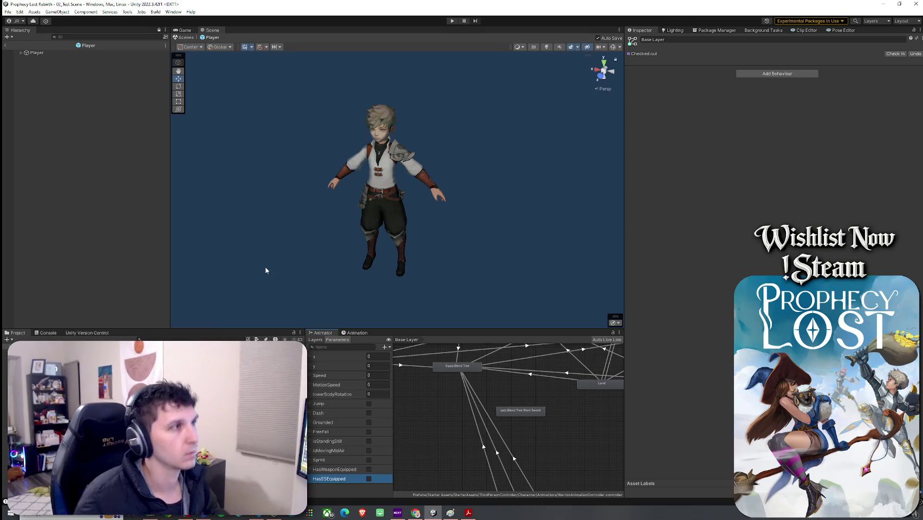
left_click(8, 11)
left_click(22, 46)
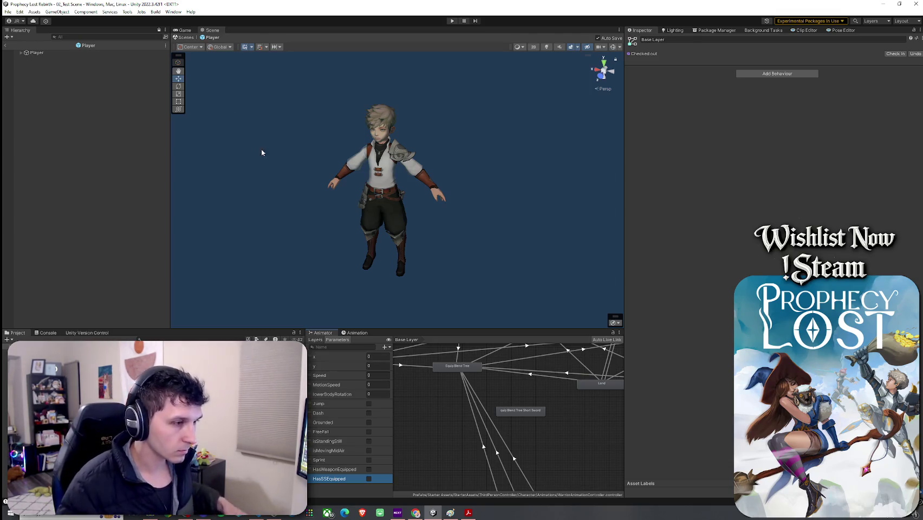
Select the Equip Blend Tree Short Sword state and check its full name
left_click(531, 413)
left_click(656, 40)
left_click(656, 40)
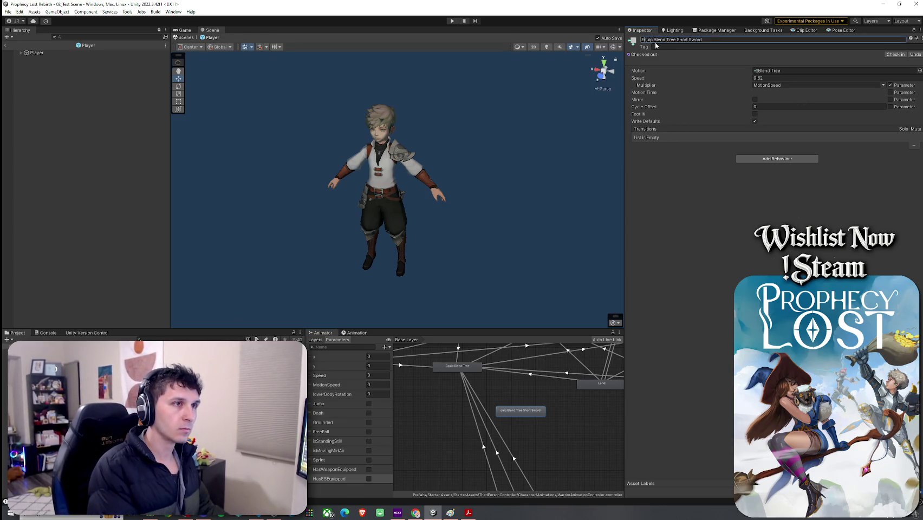
Cancel the name edit, open the Equip Blend Tree Short Sword tree and inspect each run clip
key("ctrl+z")
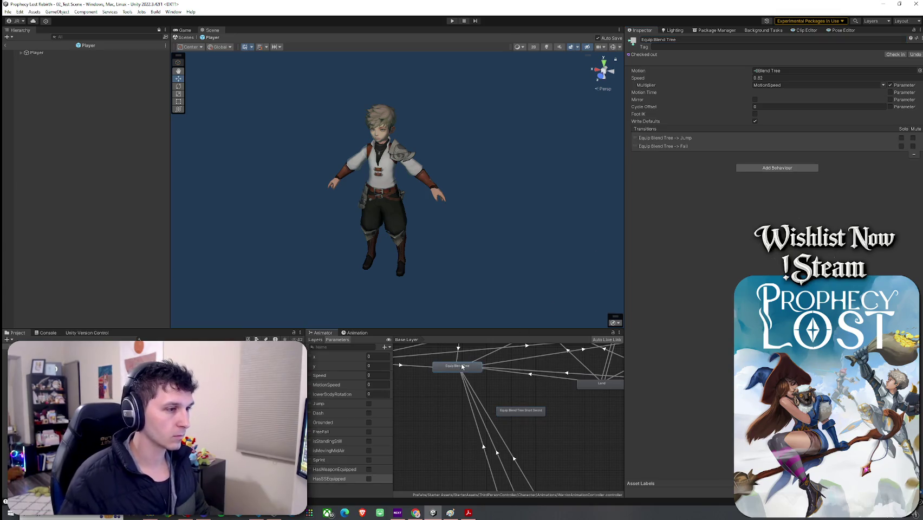
double_click(528, 413)
left_click(541, 371)
left_click(545, 385)
left_click(546, 401)
left_click(546, 431)
left_click(546, 447)
left_click(546, 460)
left_click(548, 477)
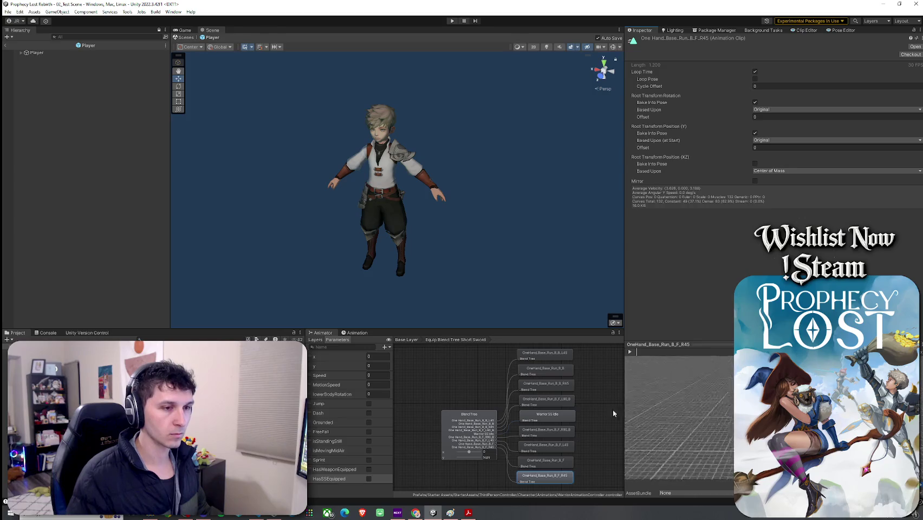
Orbit the OneHand_Base_Run_B_F_R45 animation preview and save the project
mouse_move(672, 412)
left_mouse_down()
mouse_move(698, 412)
mouse_move(554, 396)
mouse_move(564, 401)
left_mouse_up()
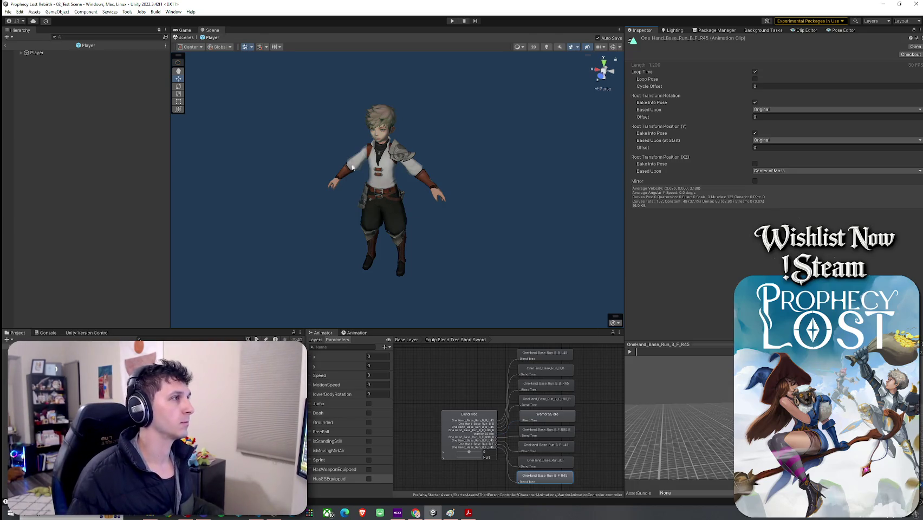
left_click(7, 12)
left_click(33, 47)
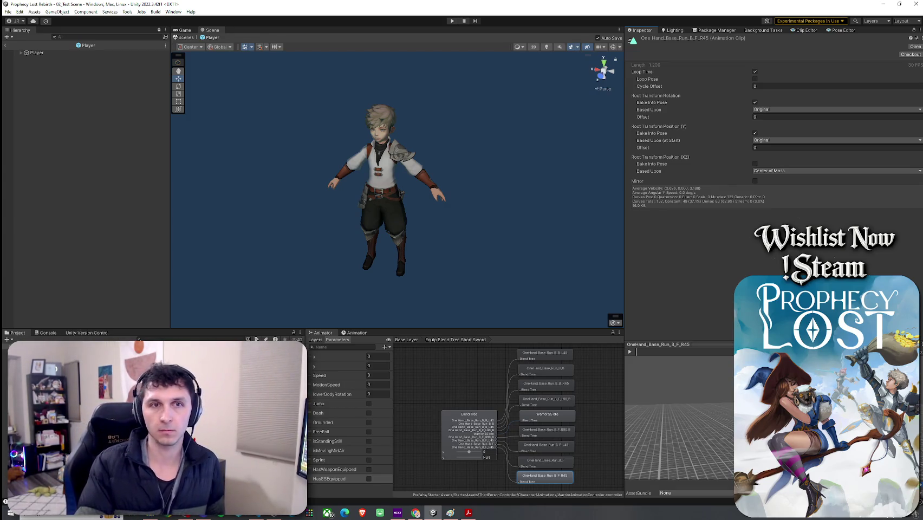
key("alt+Tab")
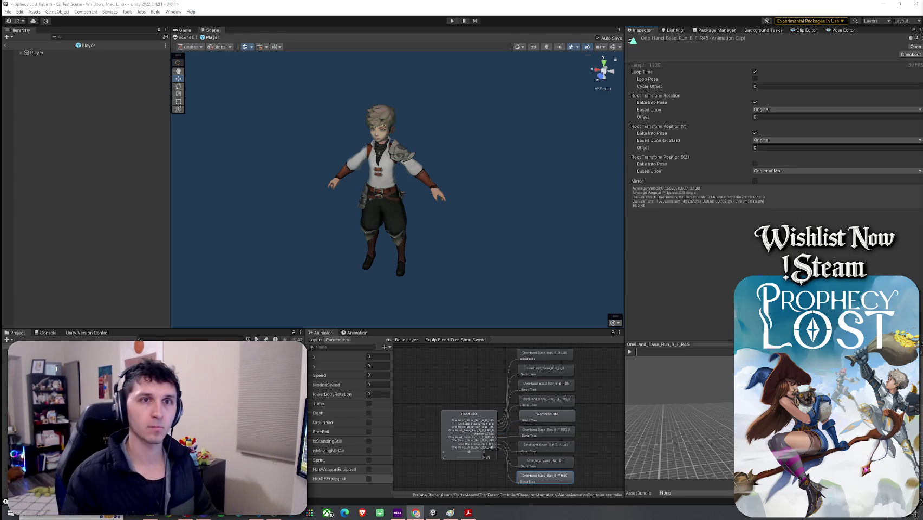
left_click(8, 12)
left_click(22, 47)
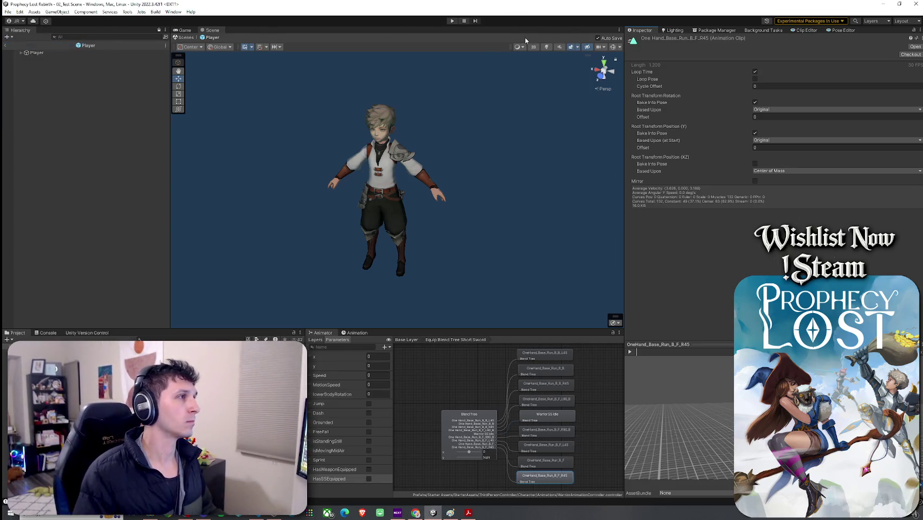
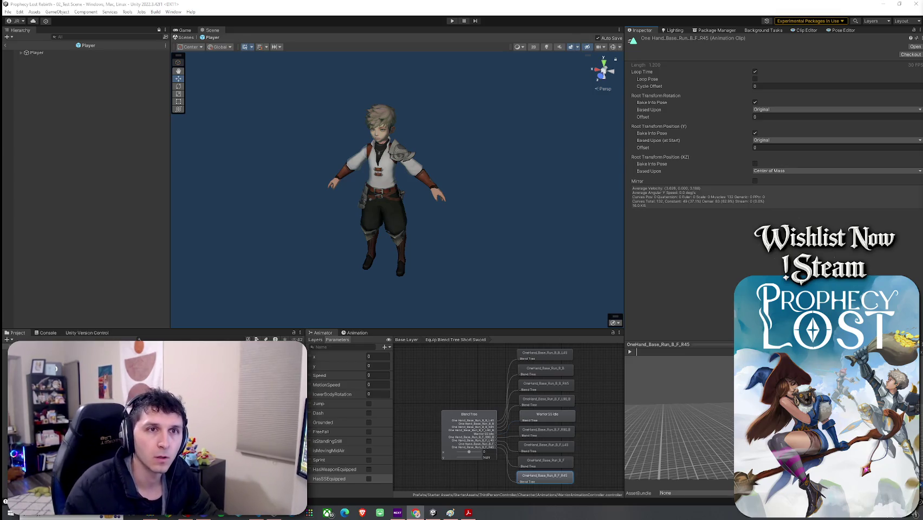
Glance at the weapon plan drawing in Paint, then bring The Plan Google Doc over the Unity editor
left_click(451, 513)
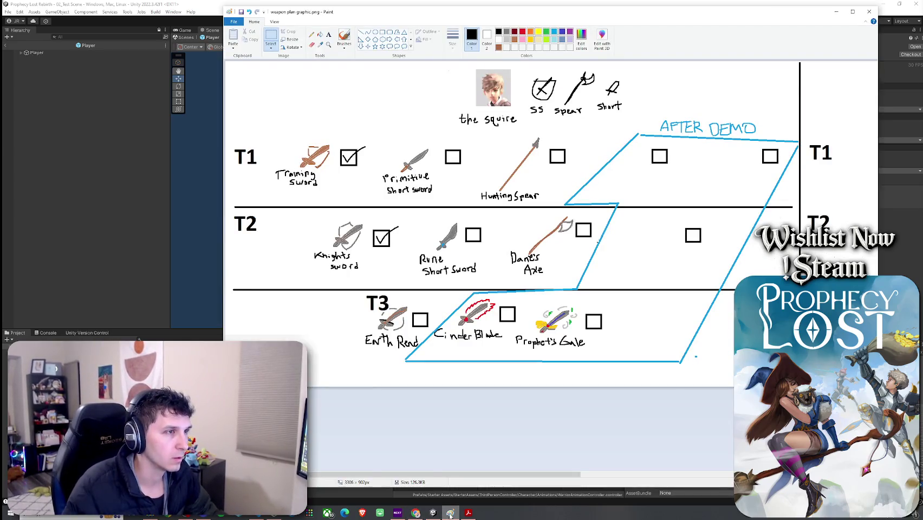
left_click(450, 513)
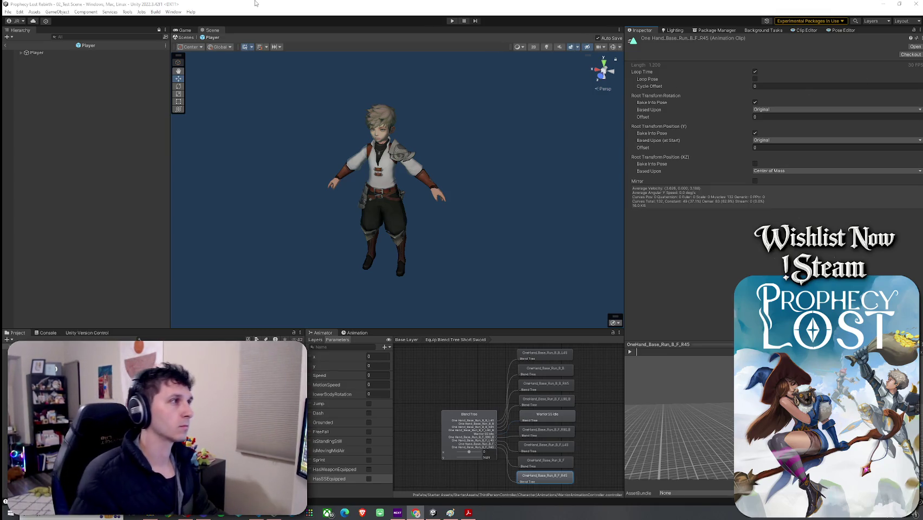
left_click(7, 12)
left_click(21, 46)
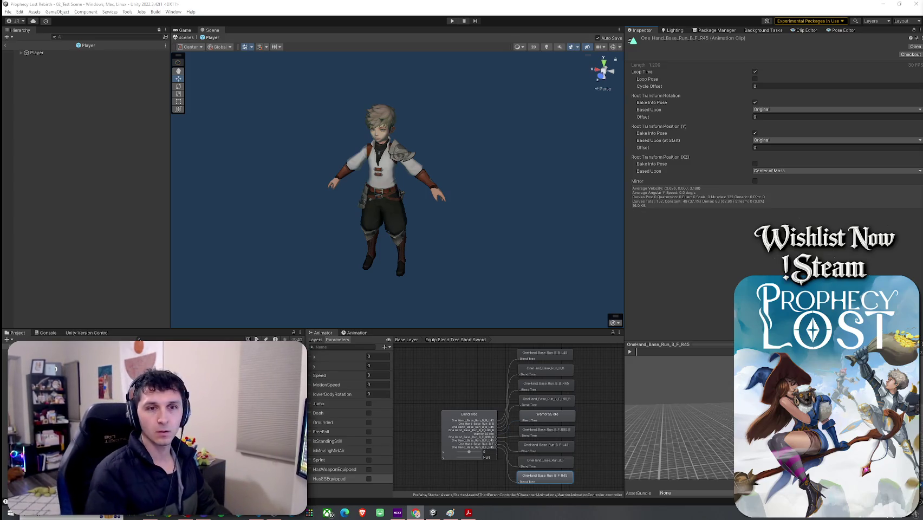
left_click_drag(922, 68, 488, 31)
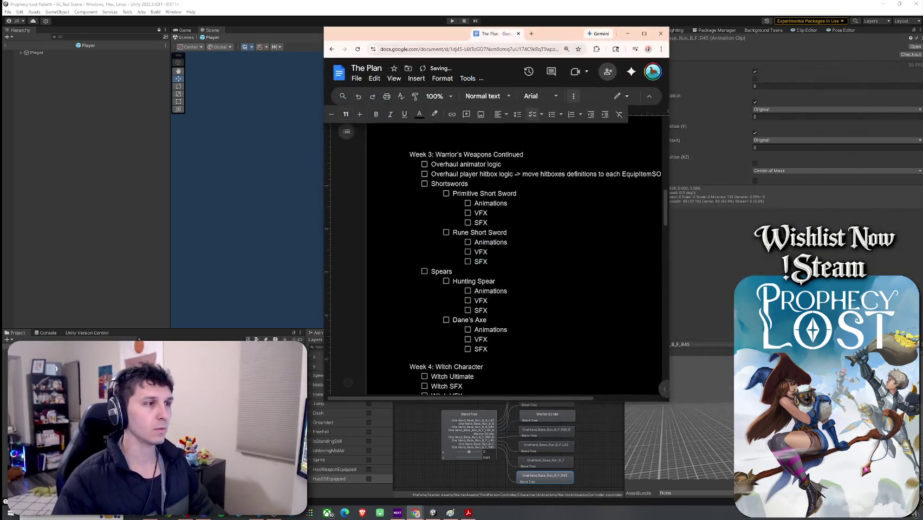
Maximize The Plan and extend the first Week 3 task to 'Overhaul animator logic per weapon type'
double_click(542, 28)
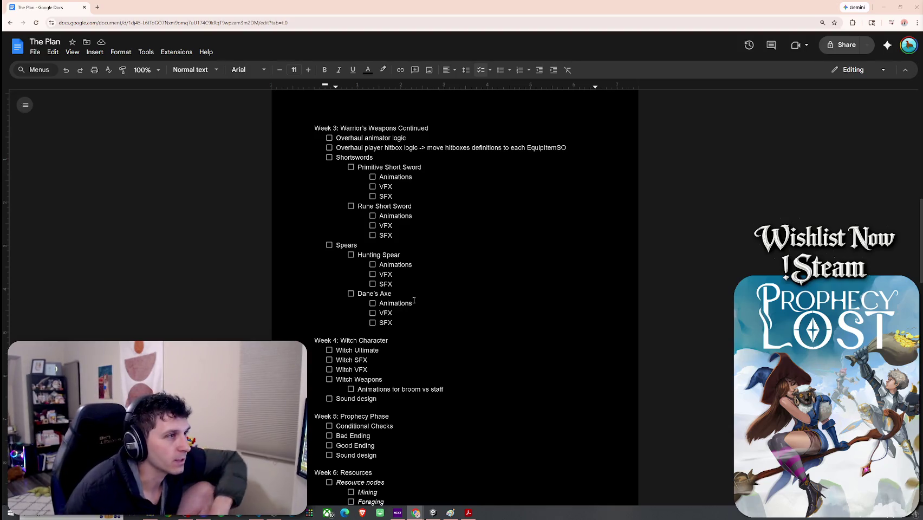
scroll(416, 343, "up", 1)
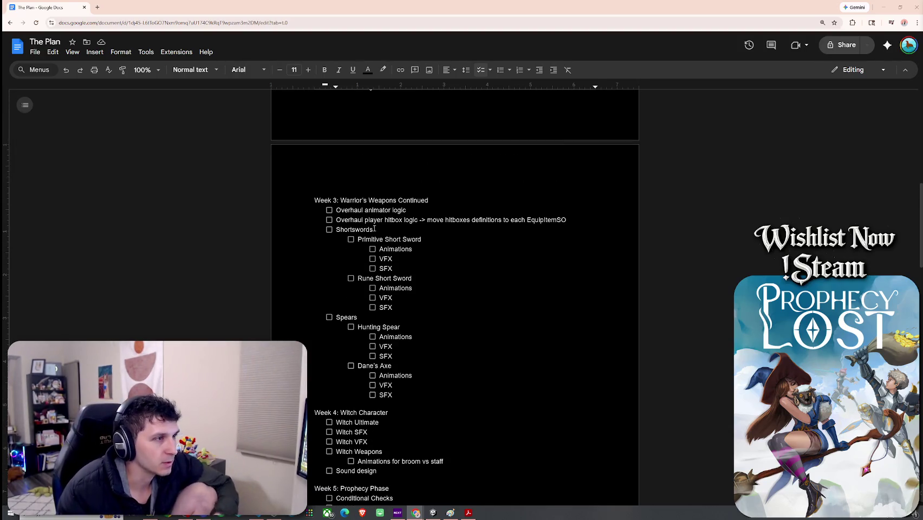
left_click(415, 210)
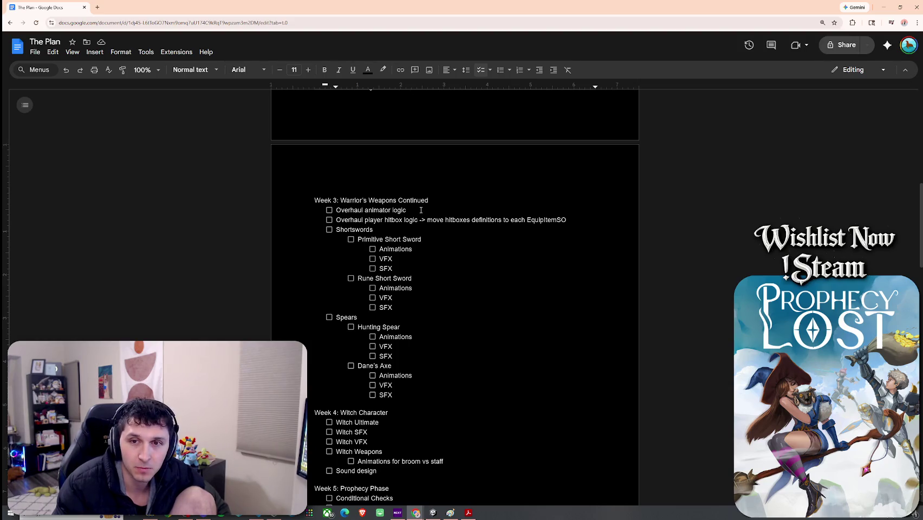
type("per weapon type")
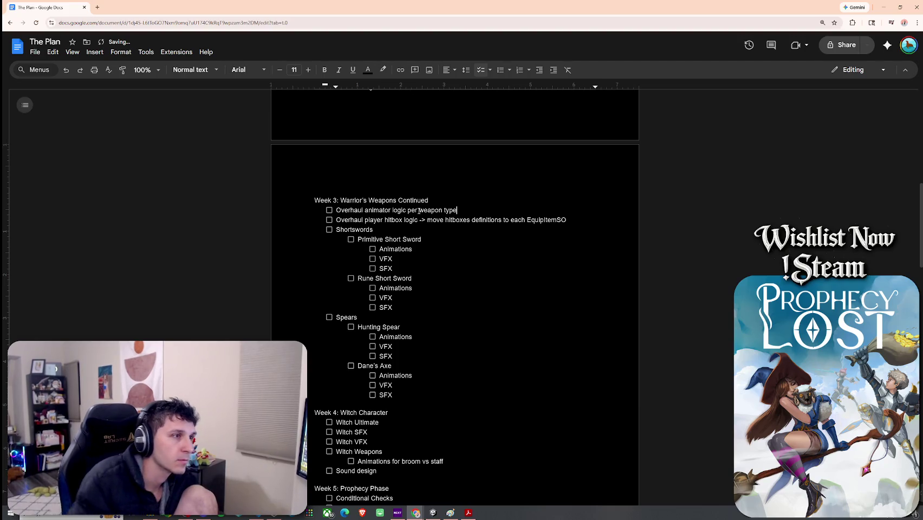
Select the 'hitboxes definitions to each EquipItemSO' text in the hitbox logic task
left_click(440, 220)
left_click_drag(518, 219, 552, 220)
double_click(552, 219)
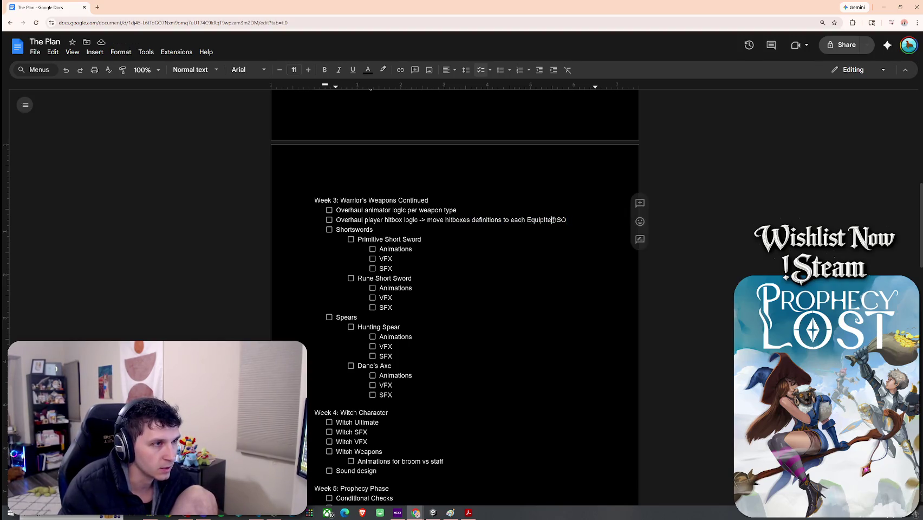
double_click(373, 219)
double_click(394, 220)
double_click(411, 219)
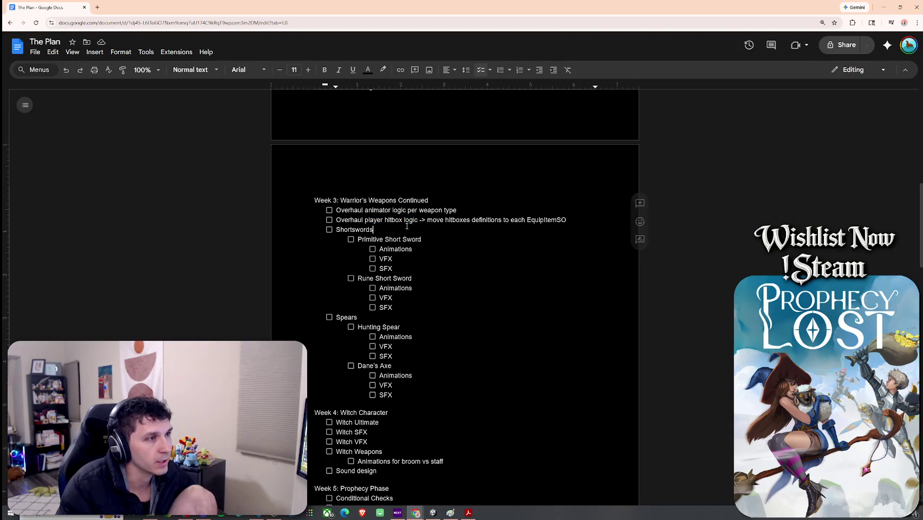
left_click(421, 233)
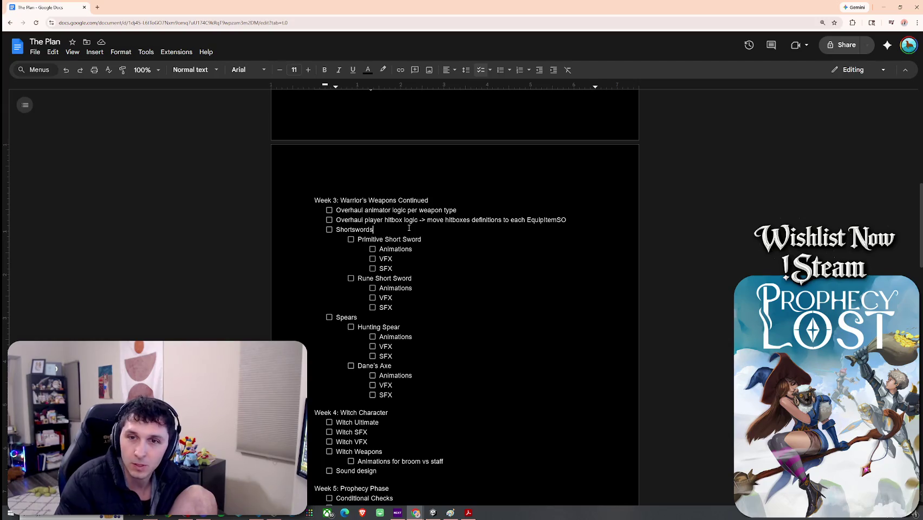
mouse_move(446, 219)
left_mouse_down()
mouse_move(568, 219)
mouse_move(336, 219)
left_mouse_up()
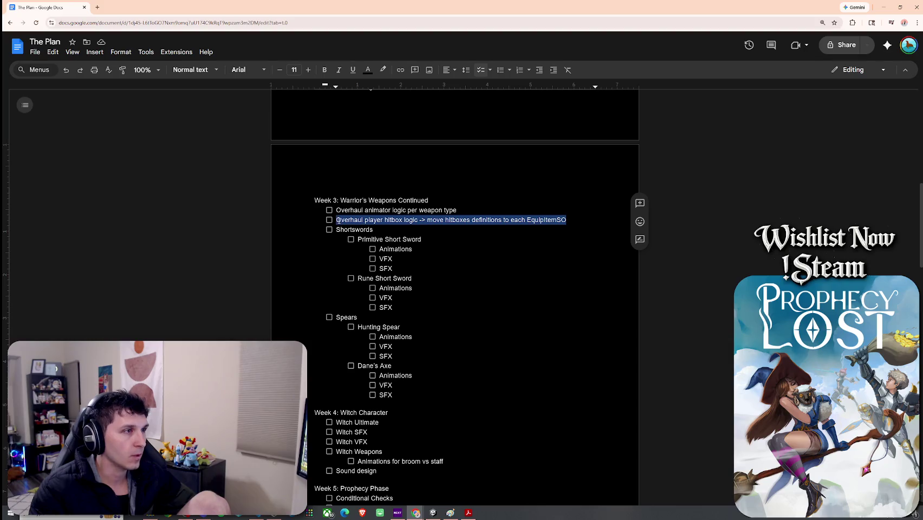
left_click(426, 219)
left_click(513, 232)
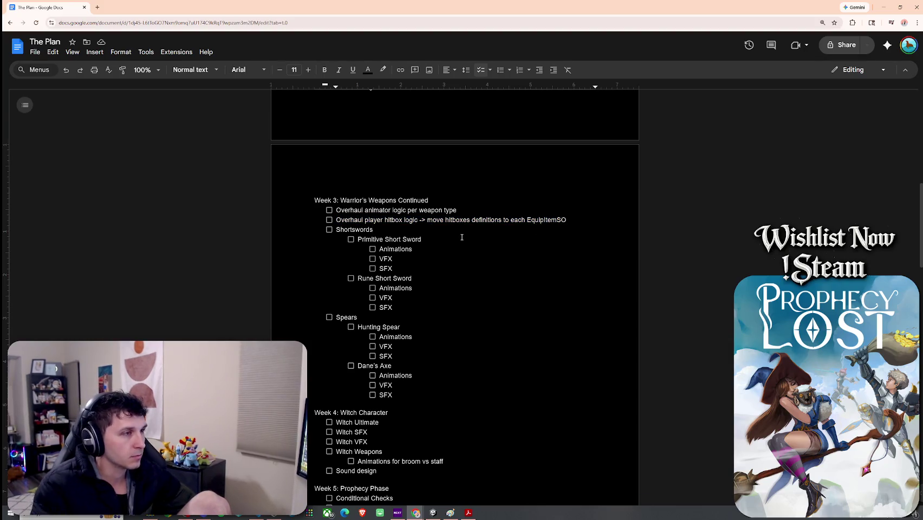
scroll(453, 244, "down", 2)
scroll(367, 215, "up", 1)
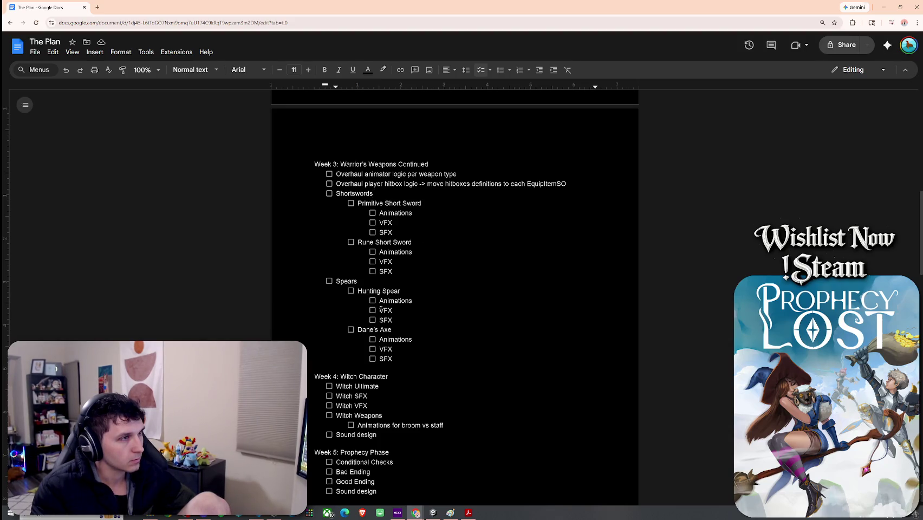
scroll(383, 304, "up", 2)
left_click_drag(428, 236, 374, 236)
left_click(428, 236)
scroll(378, 284, "up", 7)
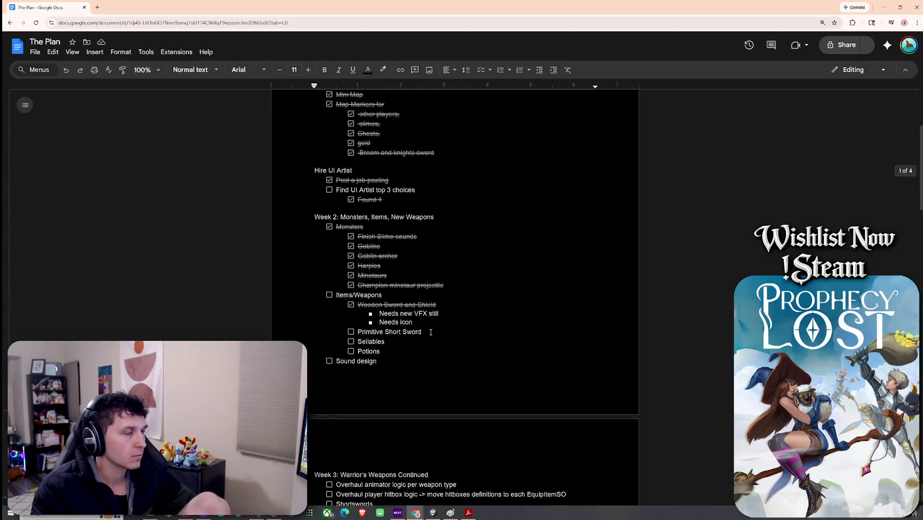
double_click(415, 232)
left_click(433, 232)
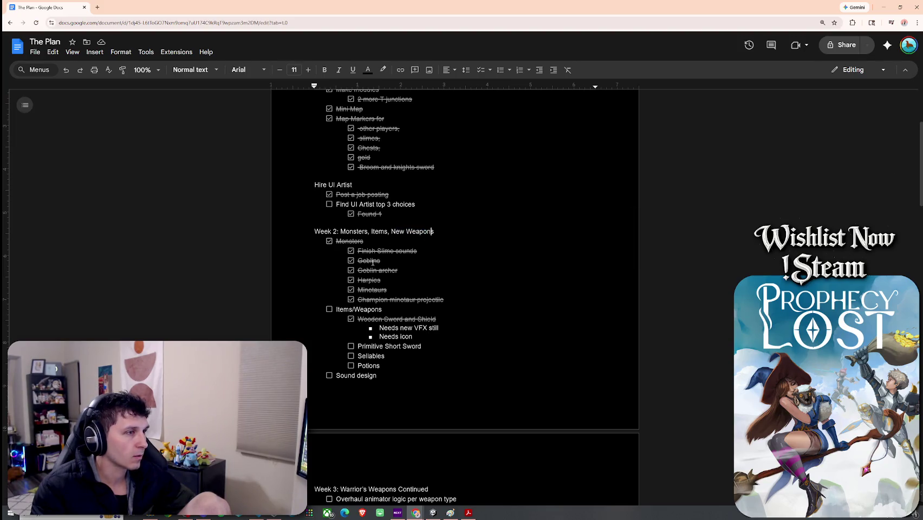
double_click(354, 309)
left_click_drag(354, 309, 338, 311)
left_click(361, 309)
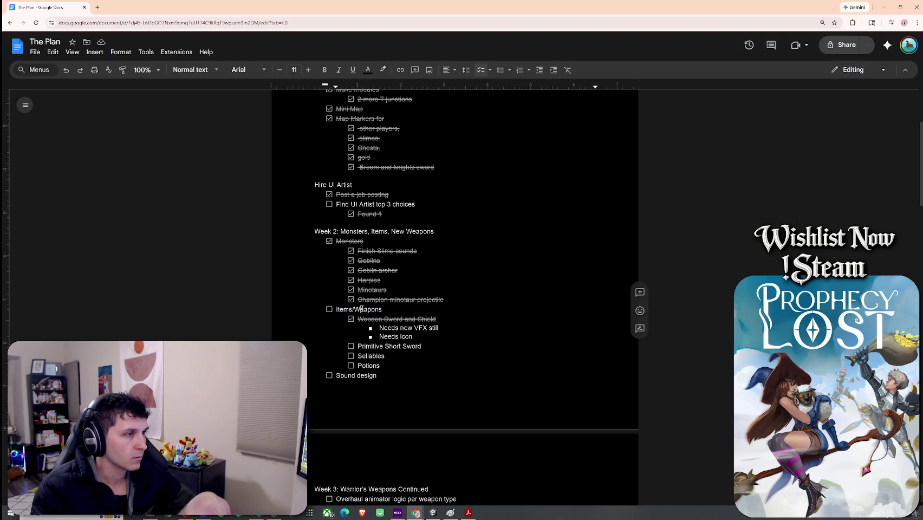
scroll(401, 316, "down", 2)
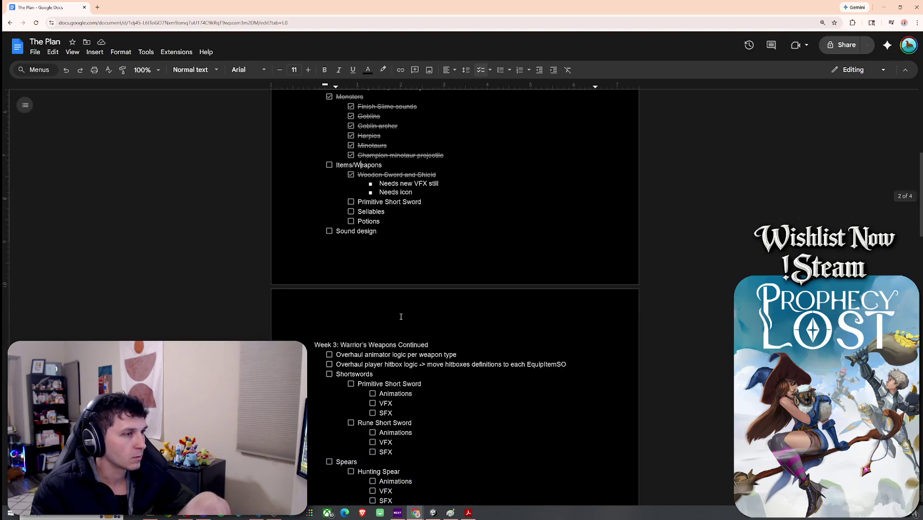
scroll(396, 295, "up", 2)
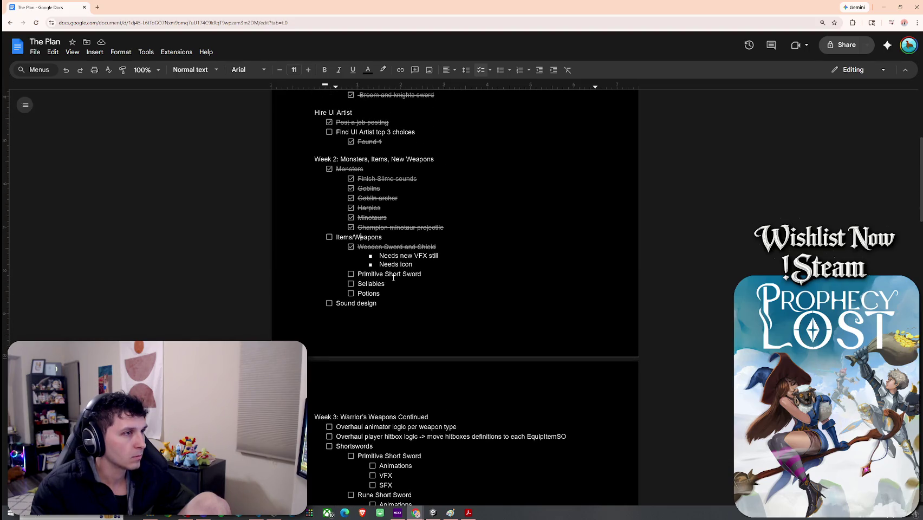
scroll(394, 298, "down", 8)
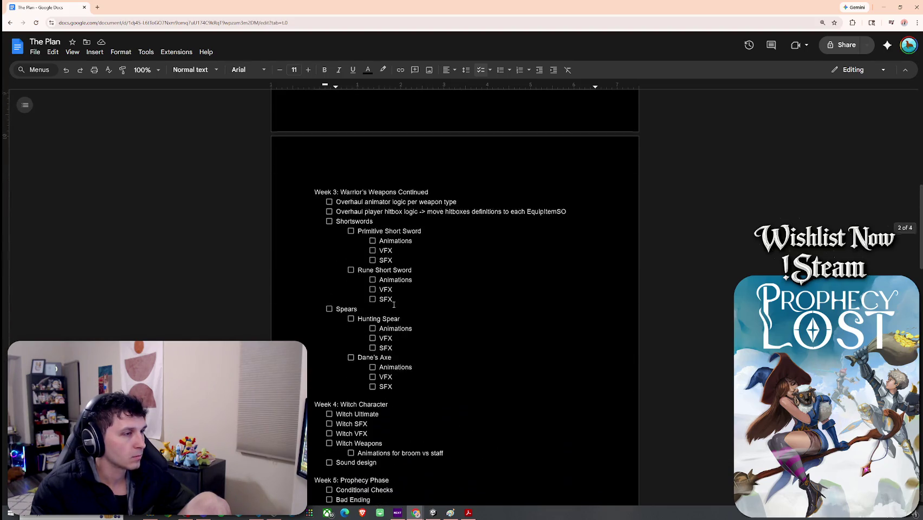
scroll(394, 304, "down", 15)
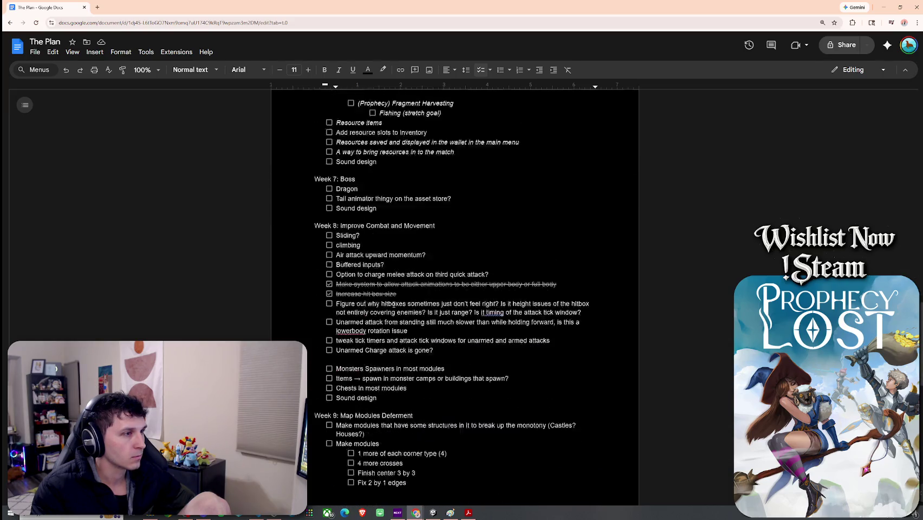
scroll(394, 305, "down", 4)
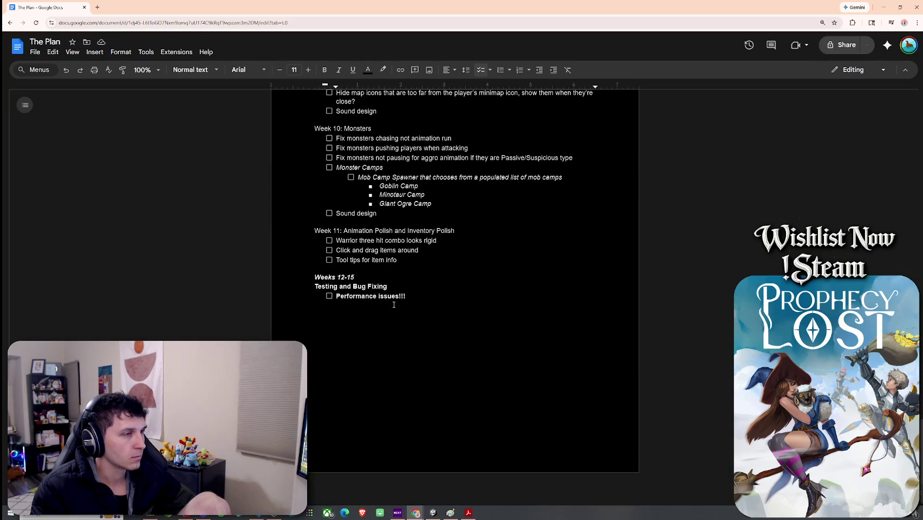
scroll(394, 304, "up", 20)
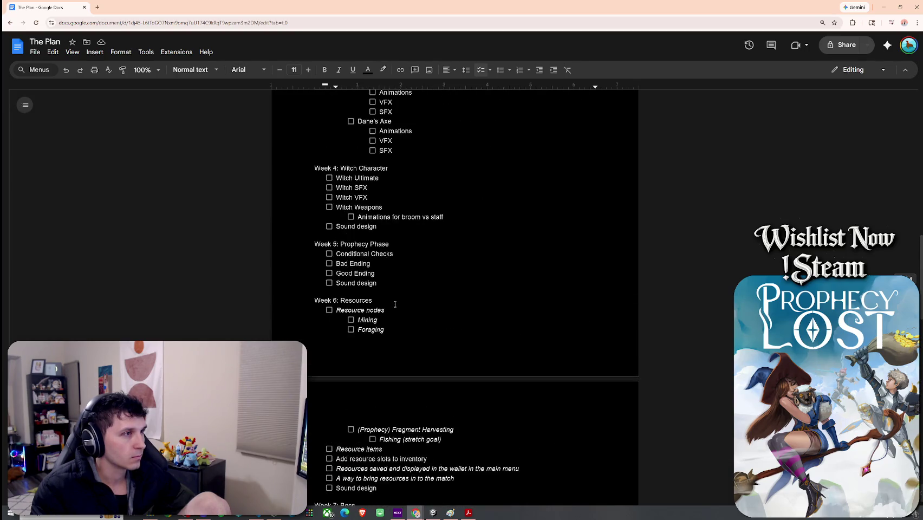
scroll(395, 305, "up", 2)
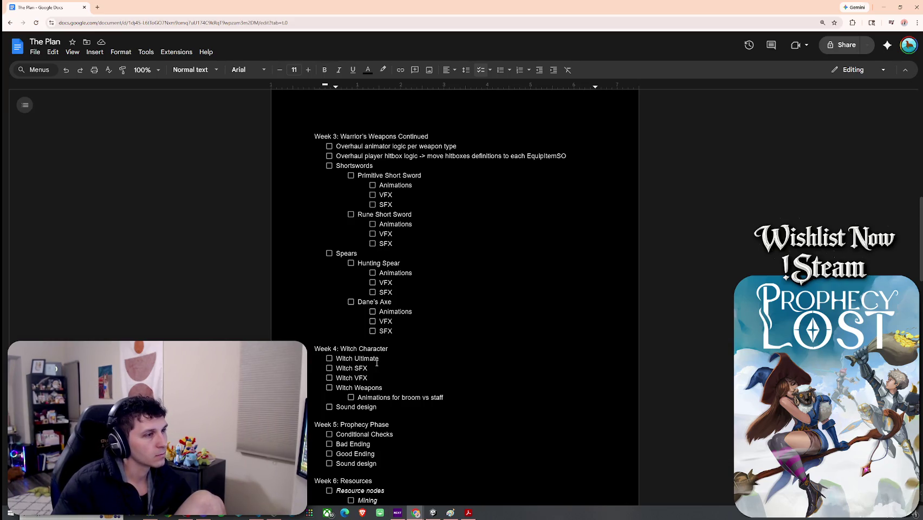
scroll(385, 360, "down", 6)
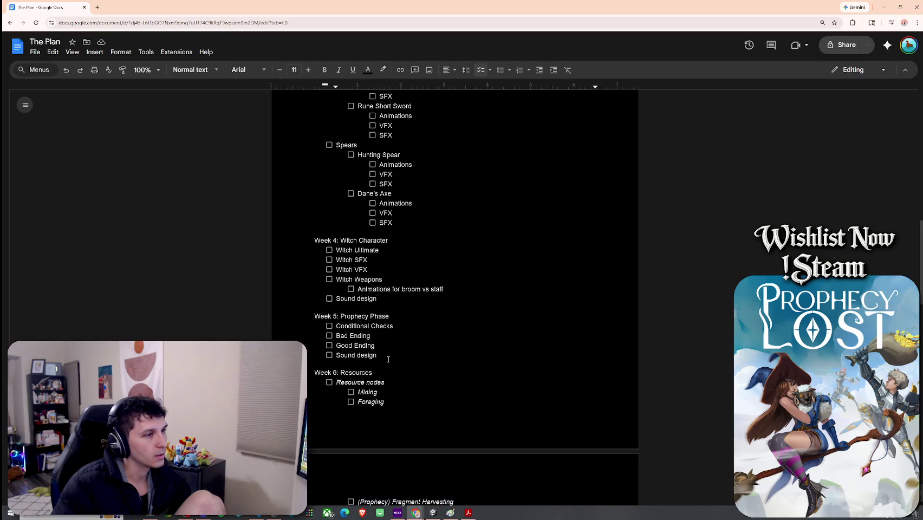
scroll(389, 356, "down", 3)
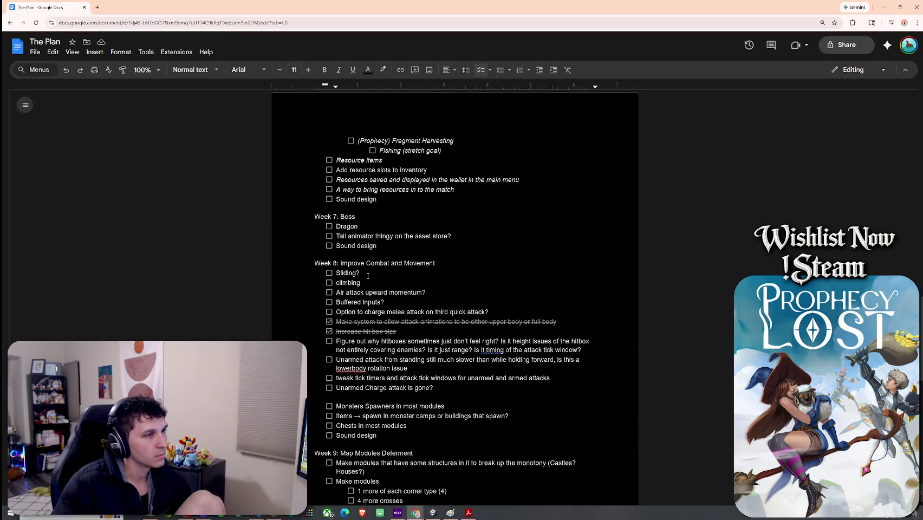
scroll(371, 285, "down", 3)
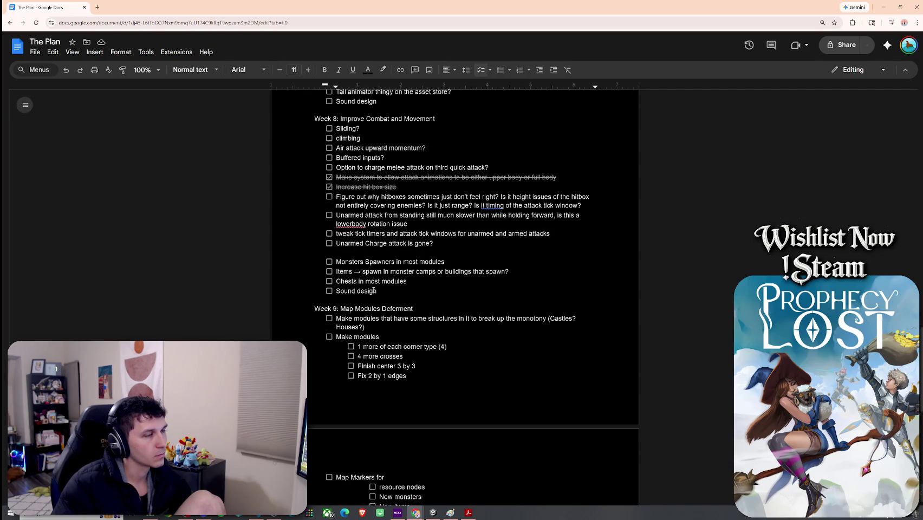
scroll(373, 287, "down", 6)
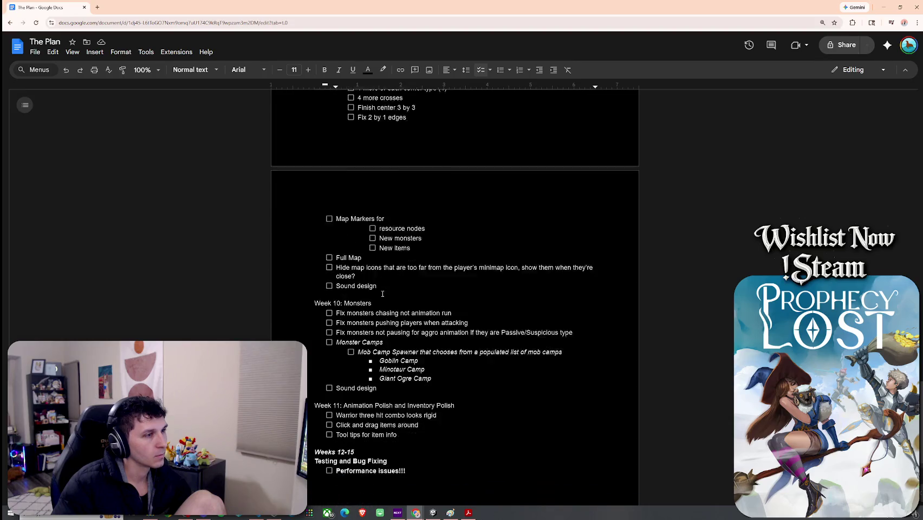
left_click(376, 282)
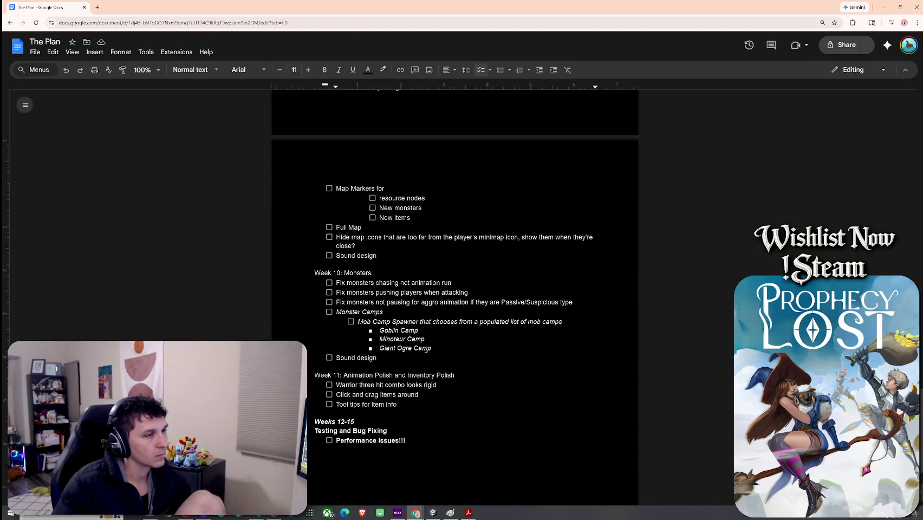
left_click(433, 375)
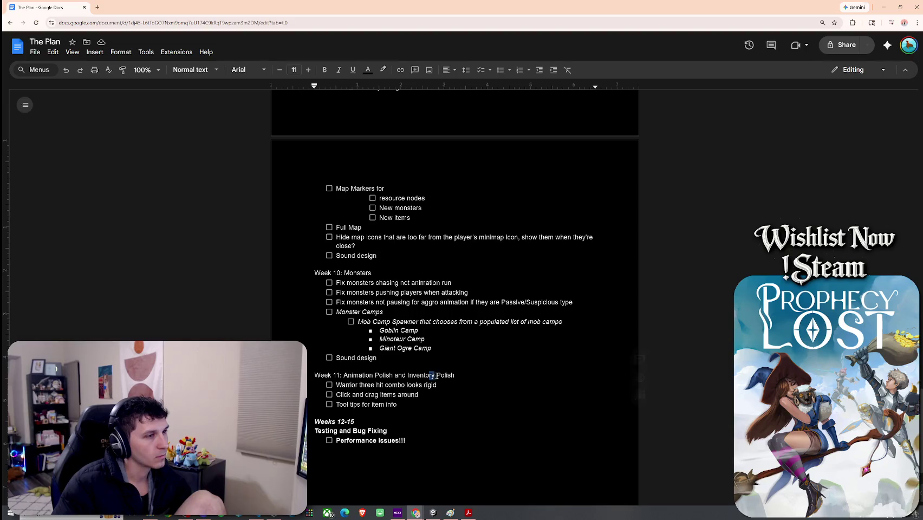
left_click_drag(454, 375, 344, 375)
left_click(395, 358)
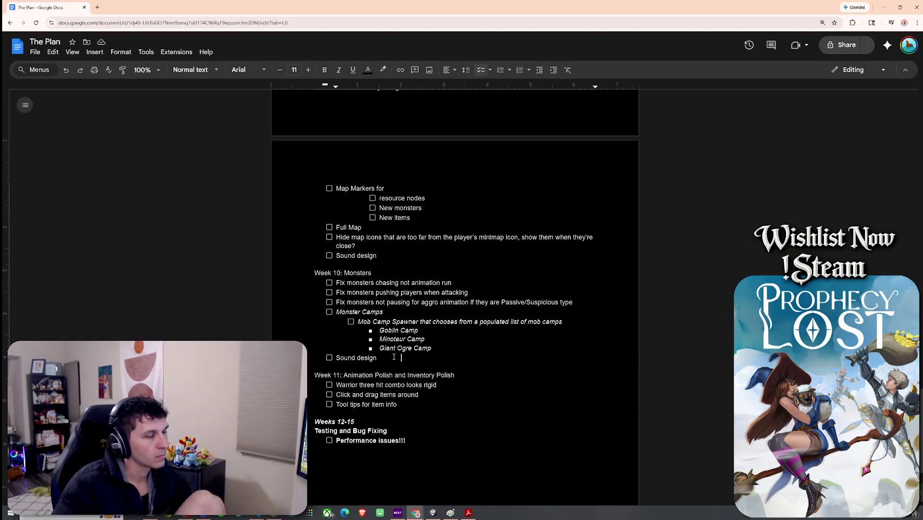
scroll(383, 301, "up", 5)
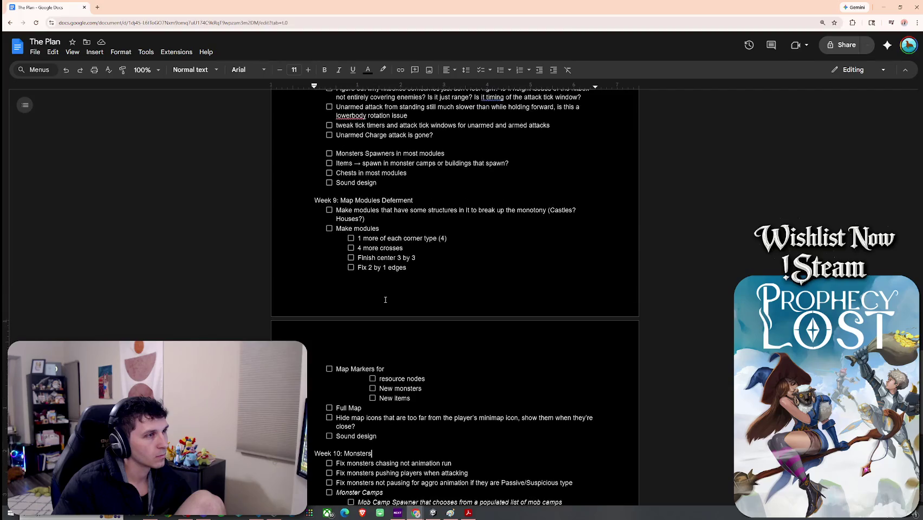
scroll(385, 299, "up", 2)
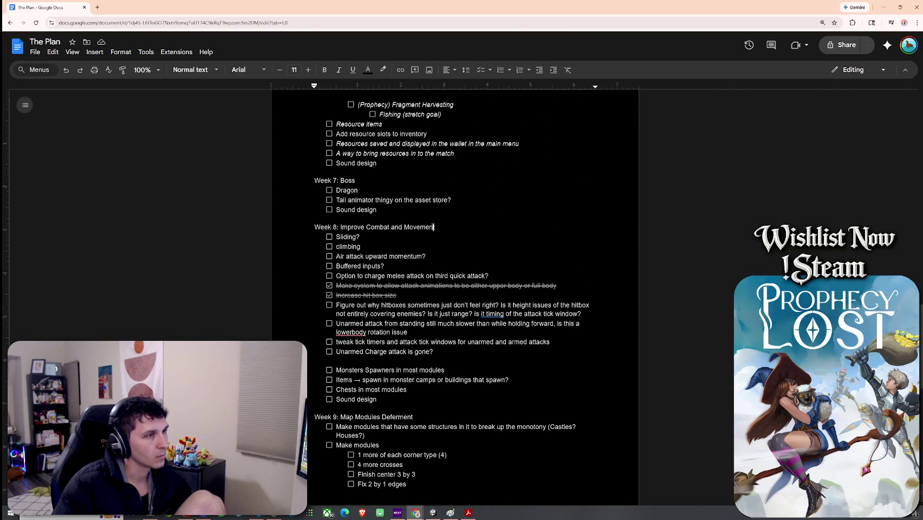
scroll(417, 271, "up", 6)
scroll(401, 305, "up", 1)
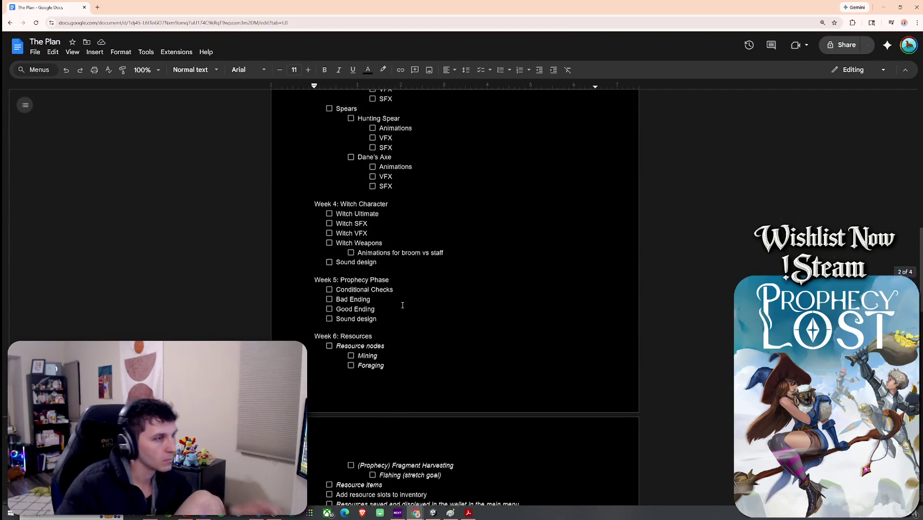
scroll(387, 310, "up", 2)
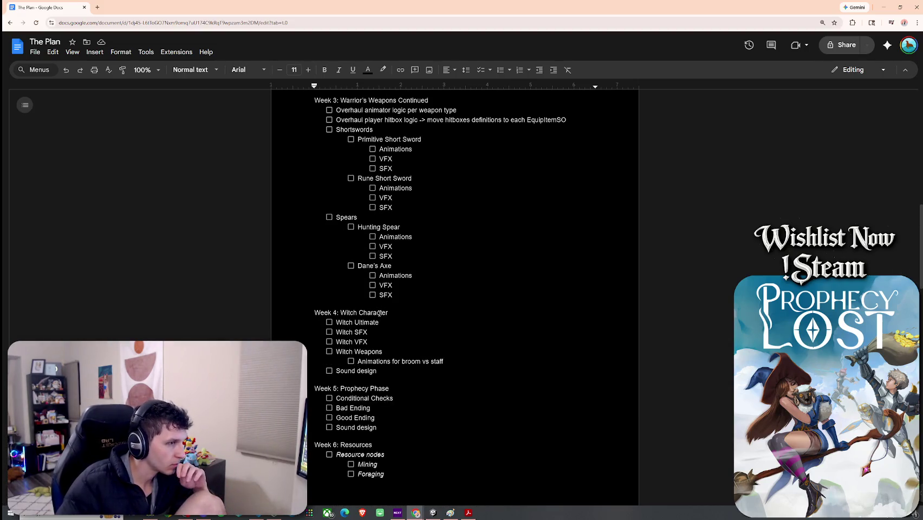
double_click(396, 362)
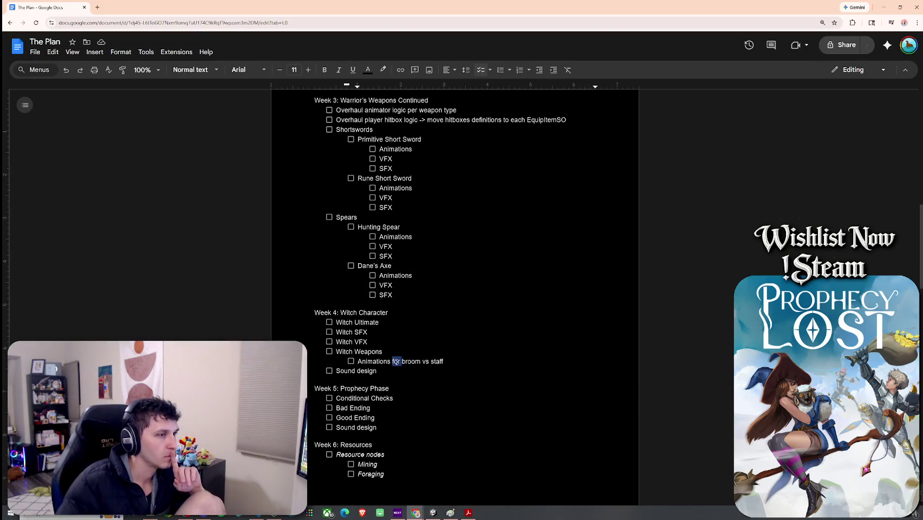
left_click(381, 313)
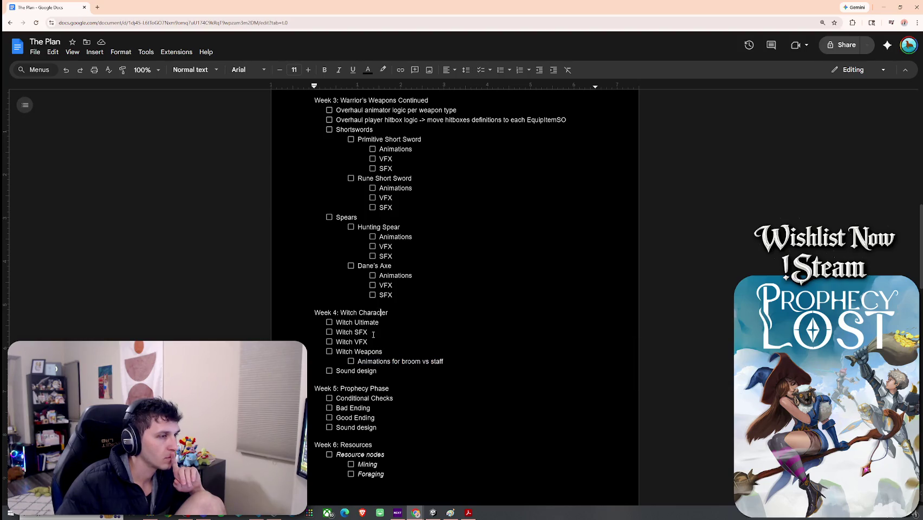
scroll(372, 352, "down", 8)
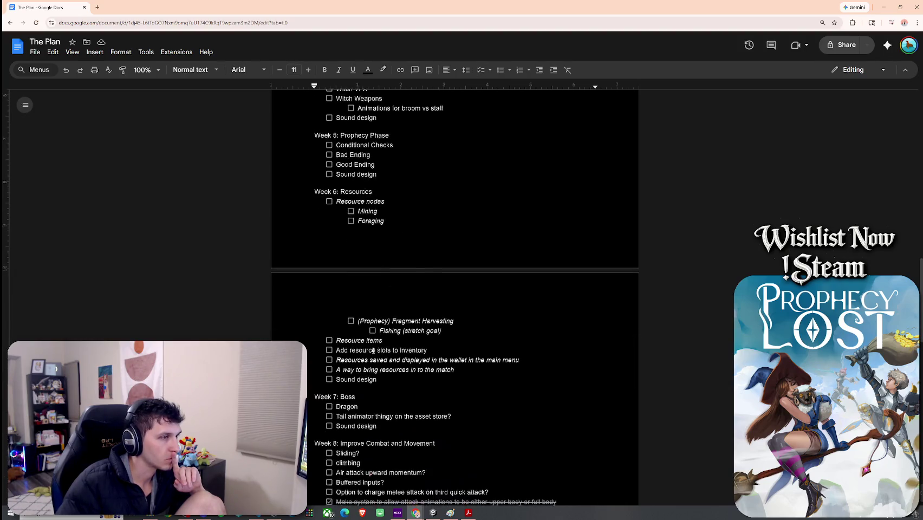
scroll(374, 341, "down", 6)
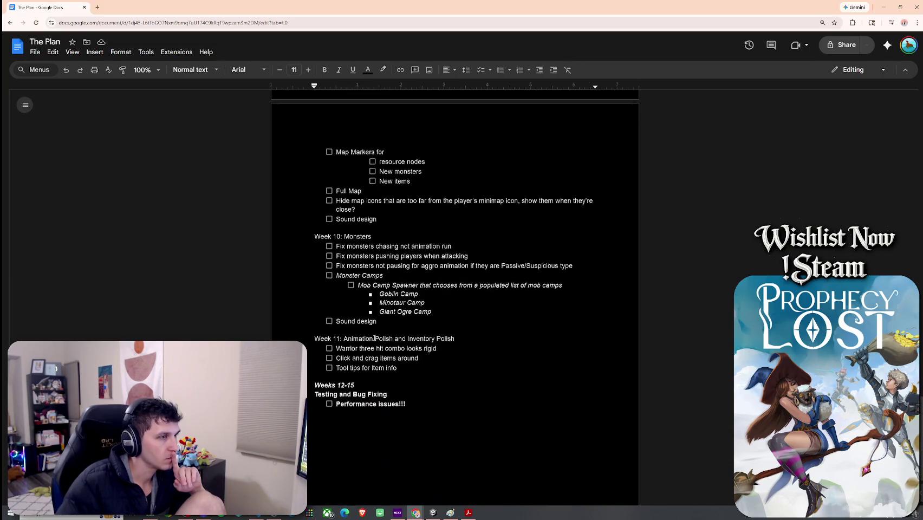
scroll(374, 347, "up", 9)
scroll(375, 352, "up", 4)
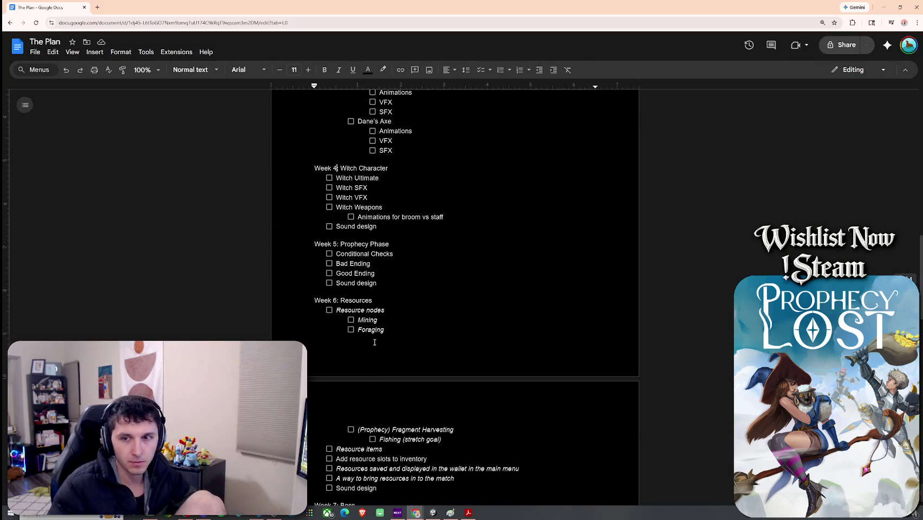
scroll(322, 275, "up", 4)
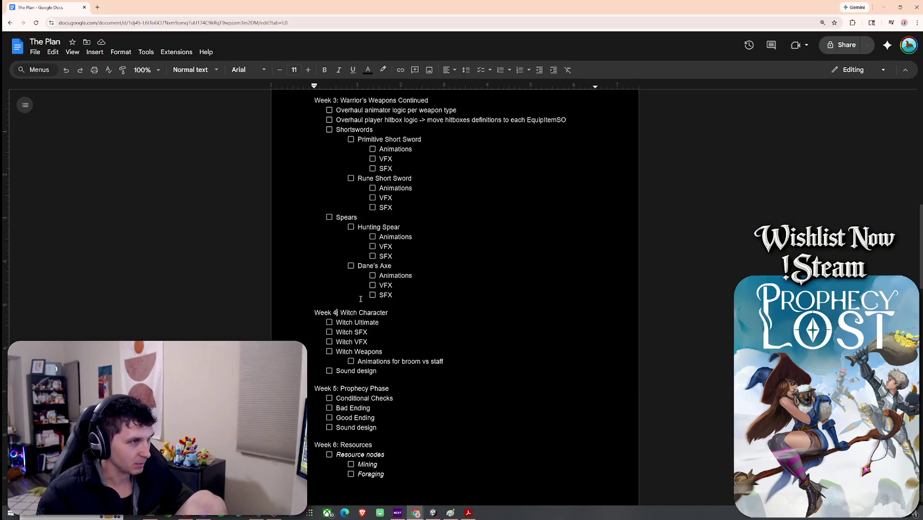
left_click(356, 208)
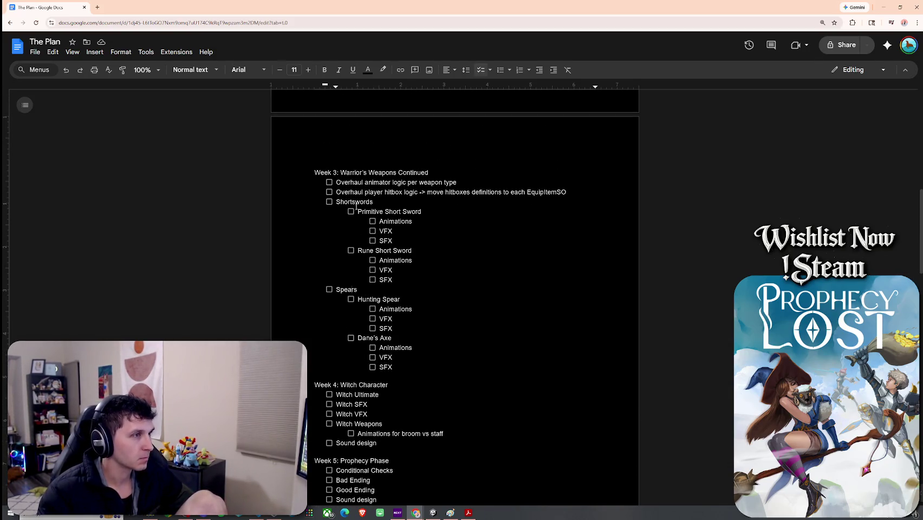
scroll(364, 270, "up", 5)
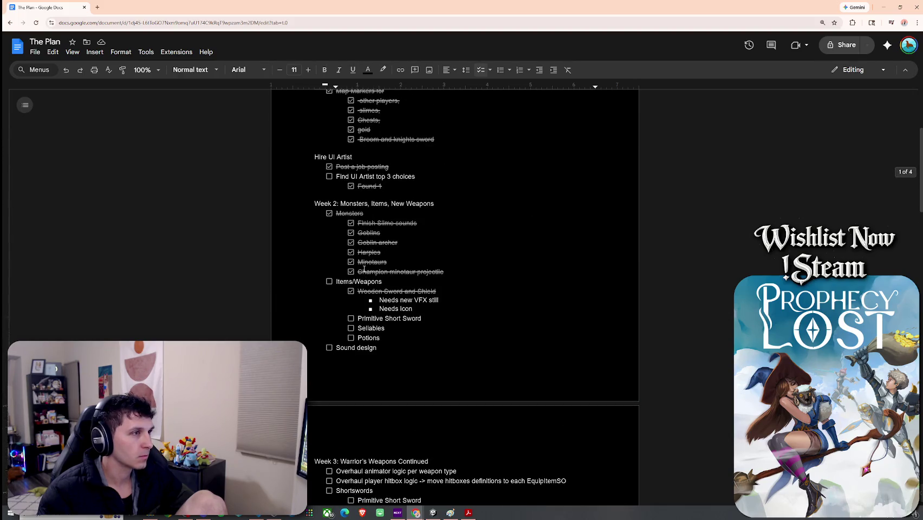
scroll(354, 204, "up", 1)
scroll(368, 241, "down", 5)
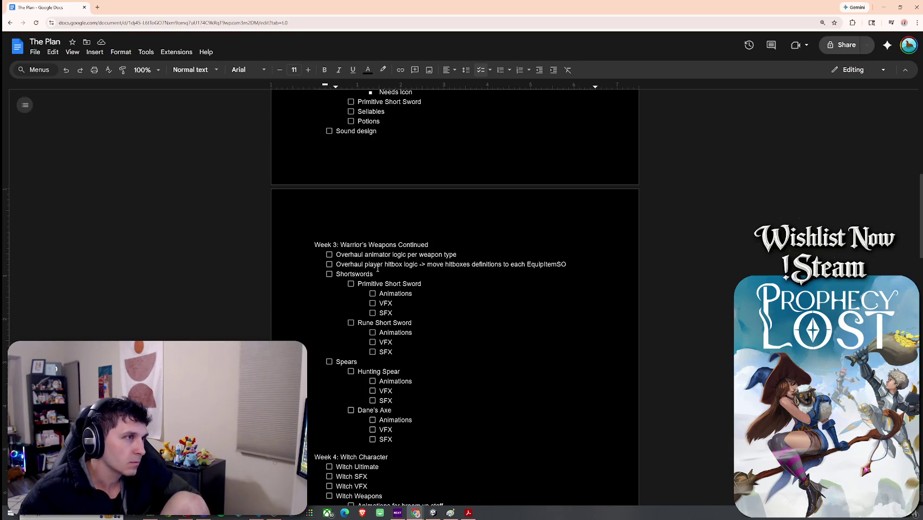
left_click(567, 264)
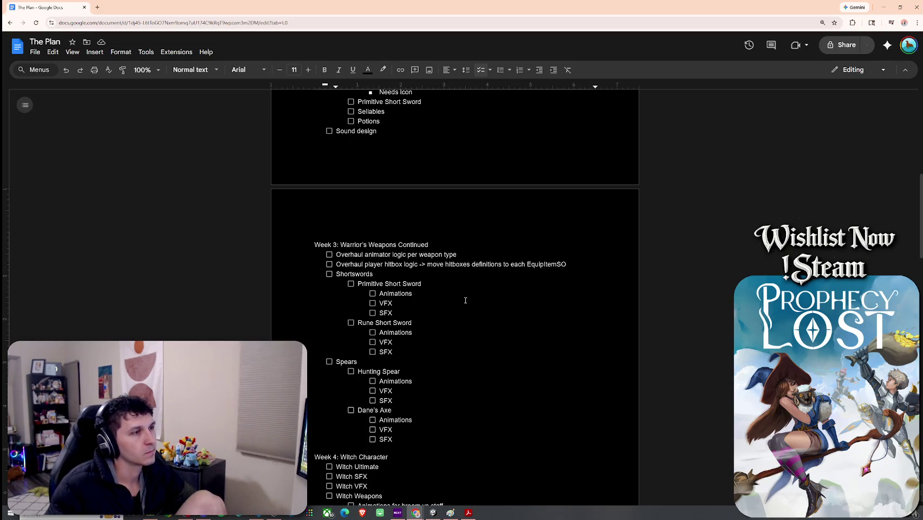
Add a 'Sword Shield' checklist item under Week 3 with an empty nested sub-item
key("Return")
type("Swo")
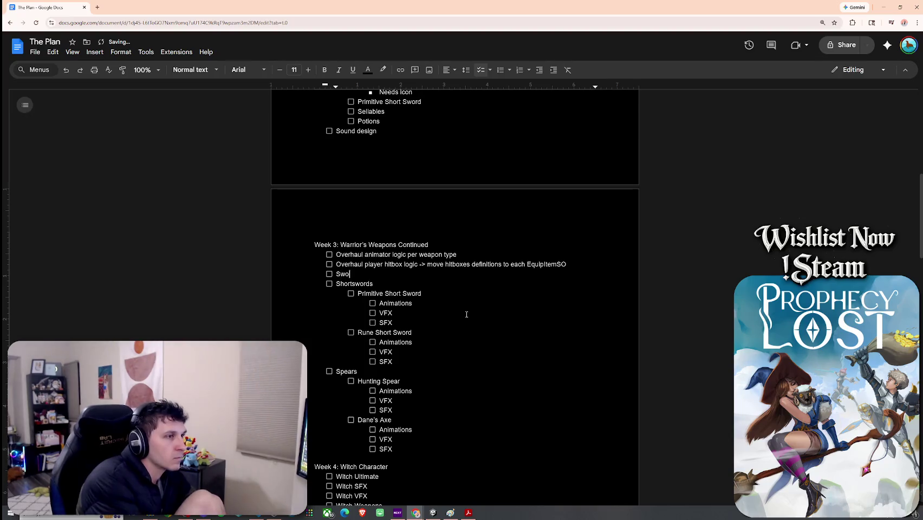
type("rd Shield")
key("Return")
key("Tab")
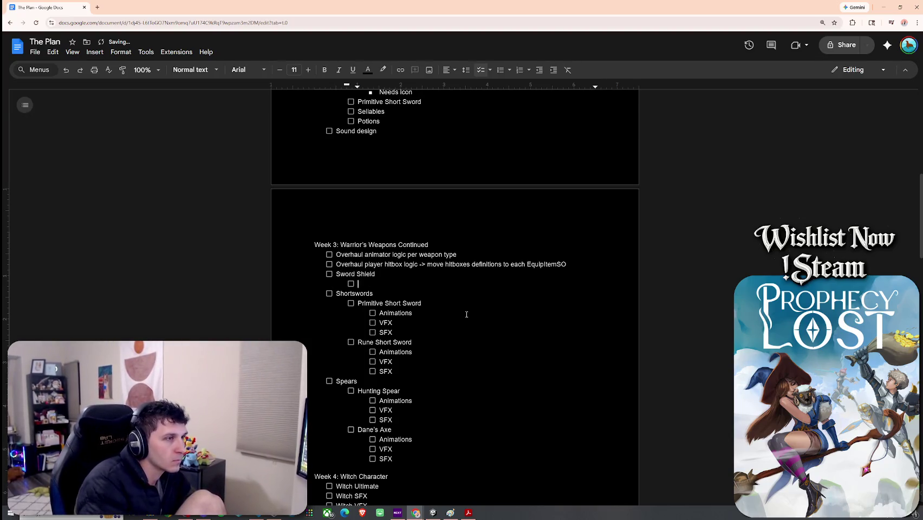
scroll(468, 314, "down", 3)
scroll(469, 314, "up", 6)
Delete the Wooden Sword and Shield and Primitive Short Sword items from Week 2
mouse_move(412, 237)
left_mouse_down()
mouse_move(374, 238)
mouse_move(343, 225)
left_mouse_up()
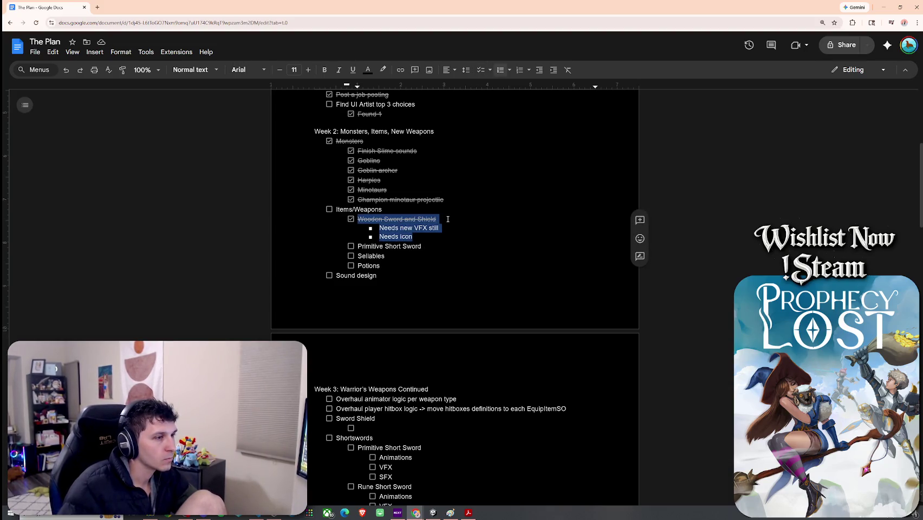
key("BackSpace")
key("BackSpace")
key("BackSpace")
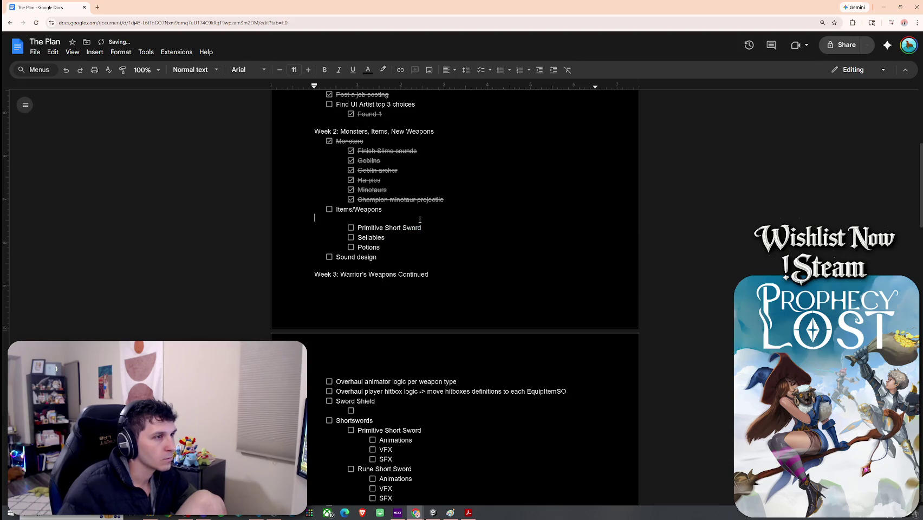
left_click_drag(440, 220, 323, 219)
key("BackSpace")
key("BackSpace")
key("BackSpace")
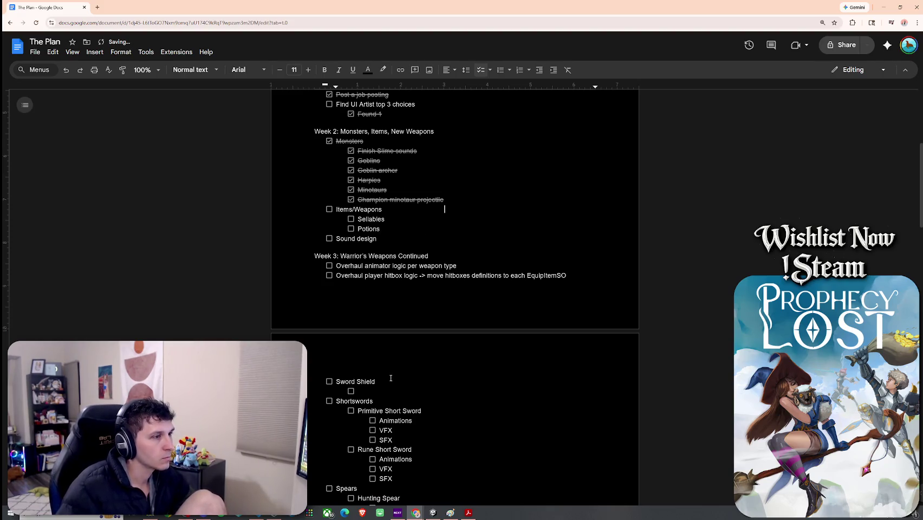
Extend Week 2's task to read 'Sound design for item pick up and use'
left_click(399, 240)
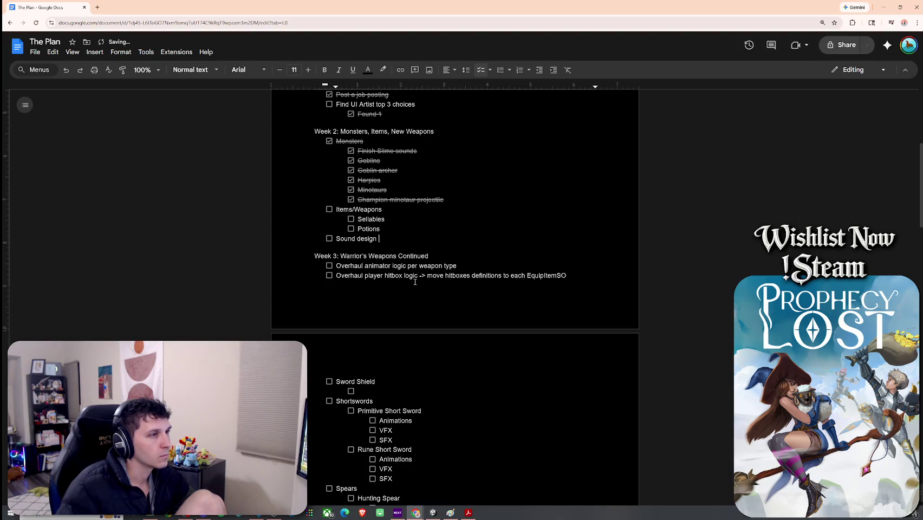
type("for item pick up and ")
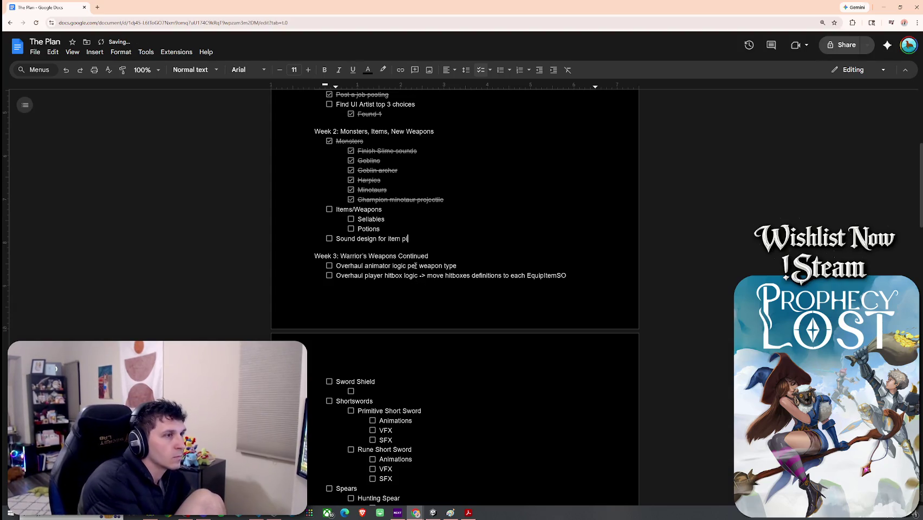
type("use?")
key("BackSpace")
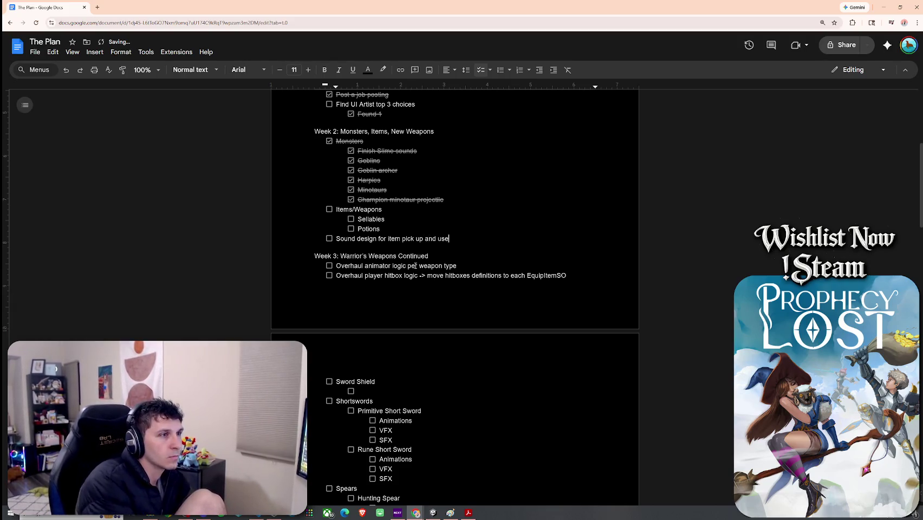
scroll(404, 263, "up", 2)
Add Slime Goo, Harpy Feather and Minotaur Horn as nested bullets under Sellables
left_click(390, 293)
key("Return")
key("Tab")
type("Slime Goo")
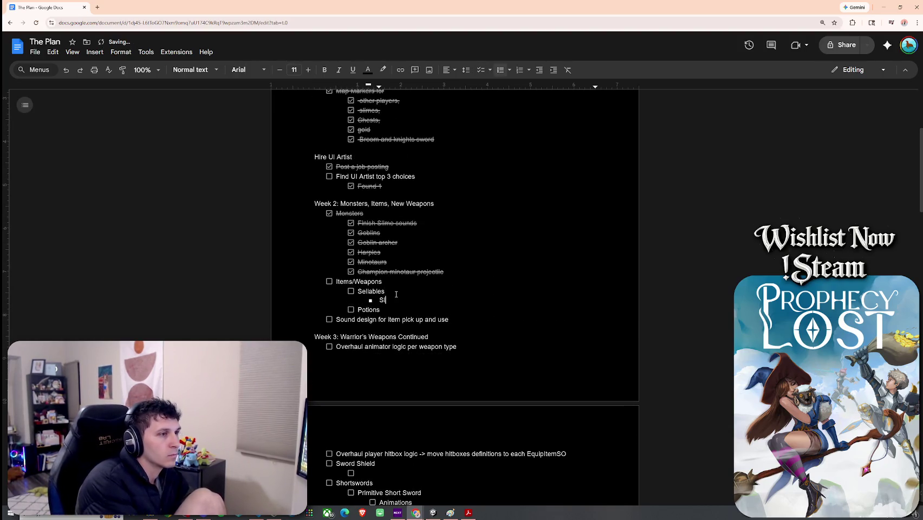
key("Return")
type("Ha")
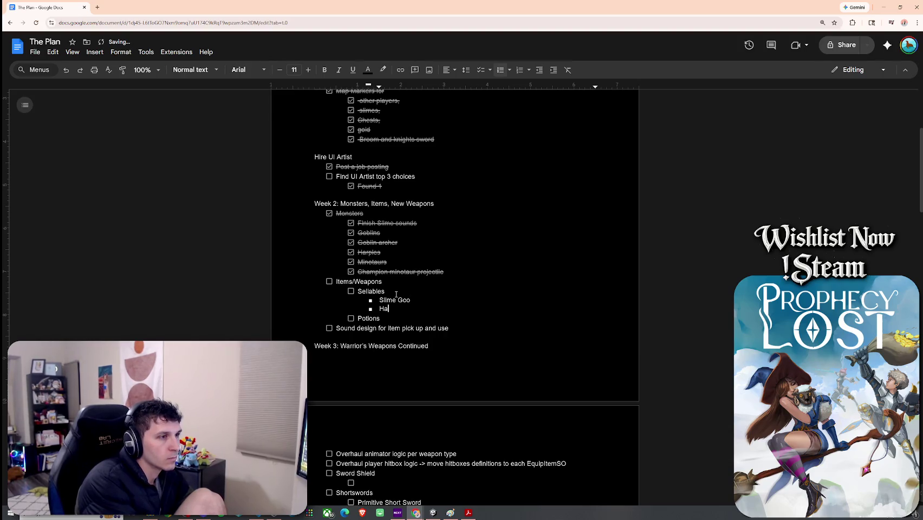
type("rpy Feather")
key("Return")
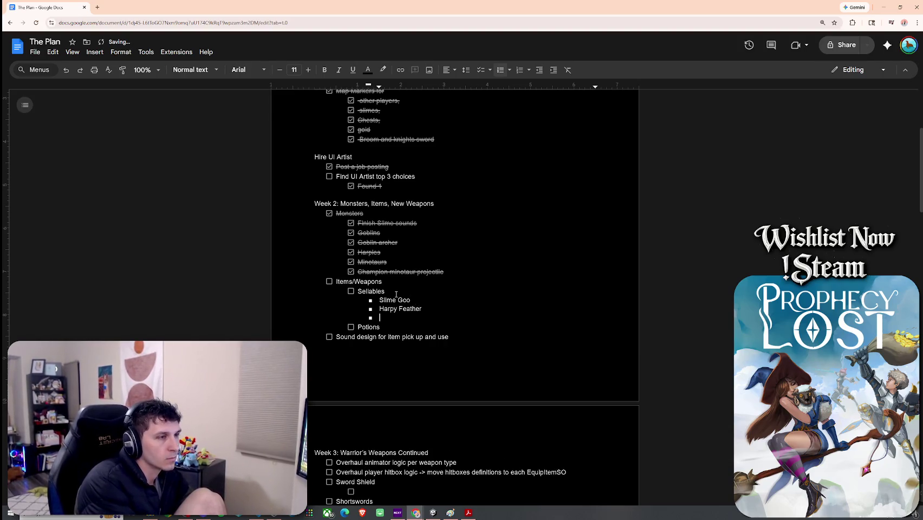
type("Minoatur Horn")
Correct the misspelling to 'Minotaur Horn', remove the leftover empty bullet, and return to Unity
key("Return")
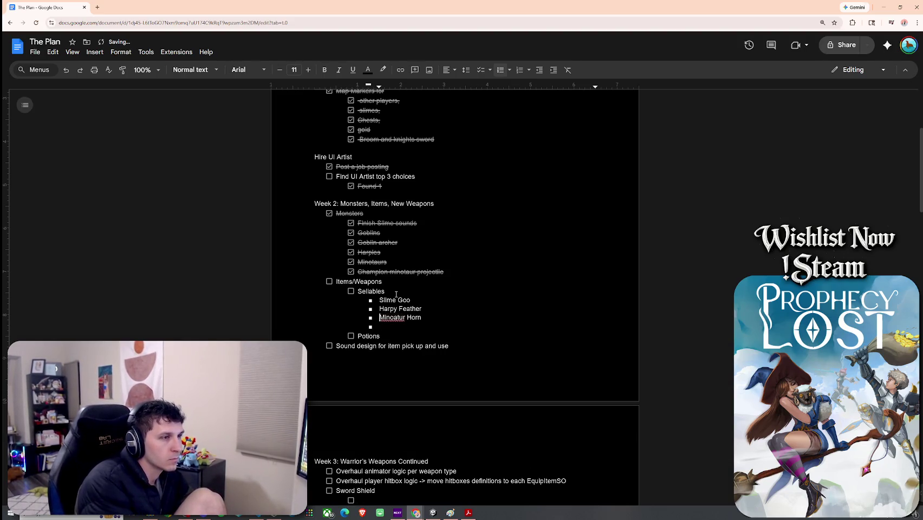
key("Up")
key("Return")
key("Right")
key("Right")
key("Right")
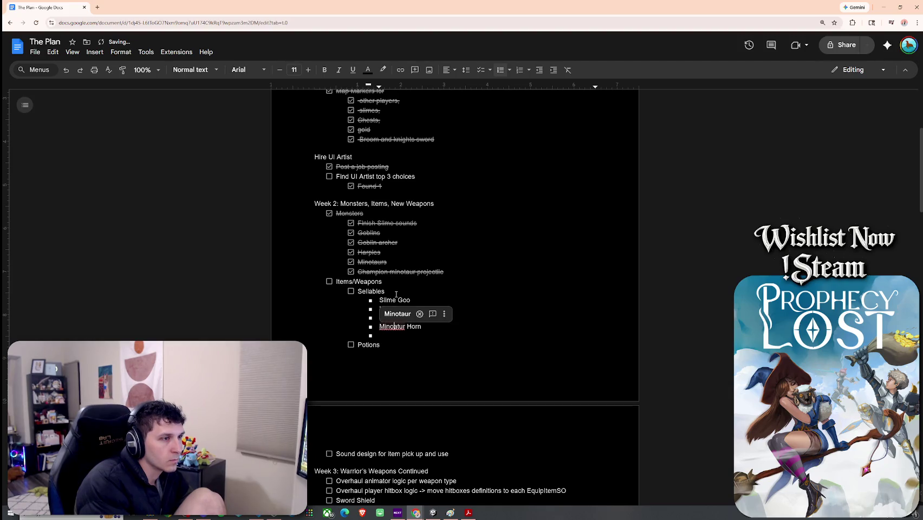
key("Delete")
key("Right")
type("a")
key("Down")
key("ctrl+shift+8")
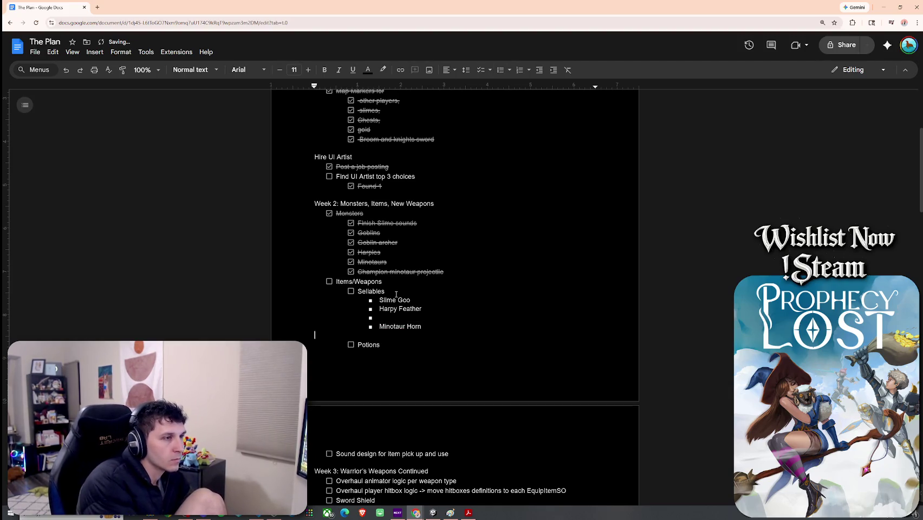
key("BackSpace")
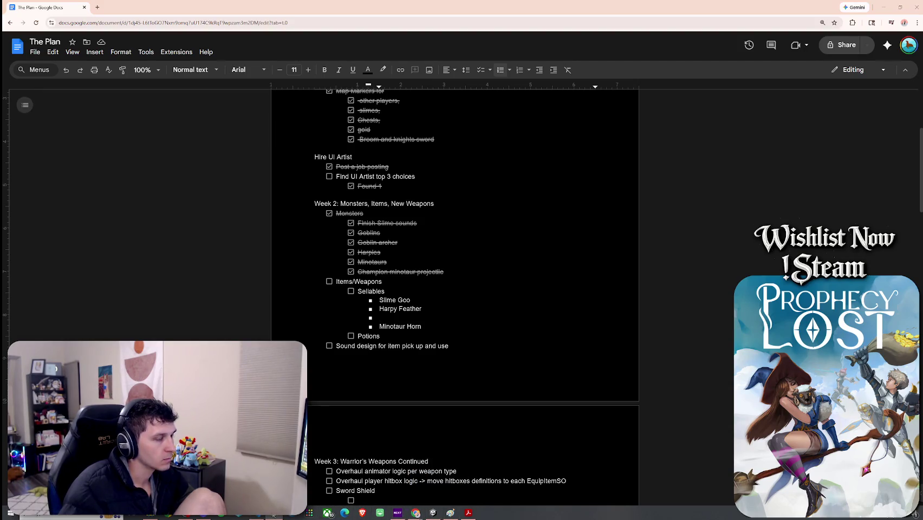
left_click(433, 512)
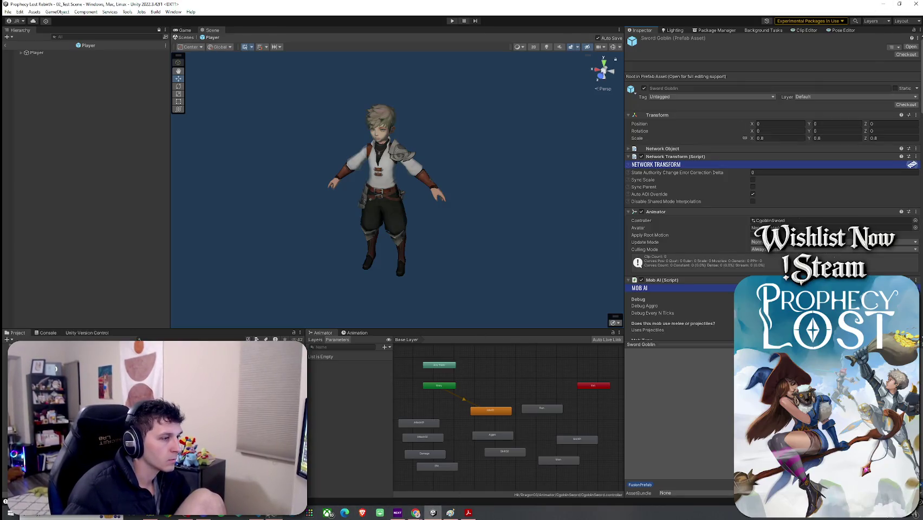
Return to The Plan in Chrome and add 'Goblin Toe' below Harpy Feather under Sellables
mouse_move(414, 514)
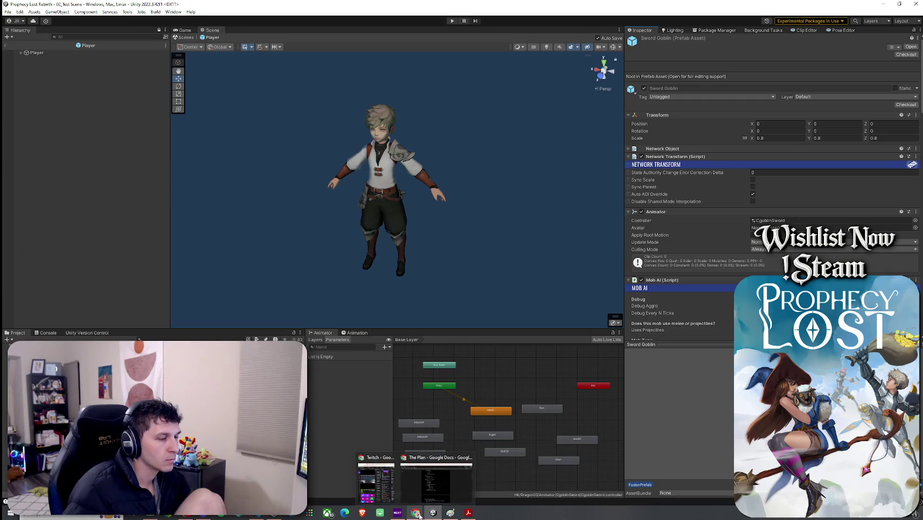
left_click(427, 494)
type("Goblin Toe")
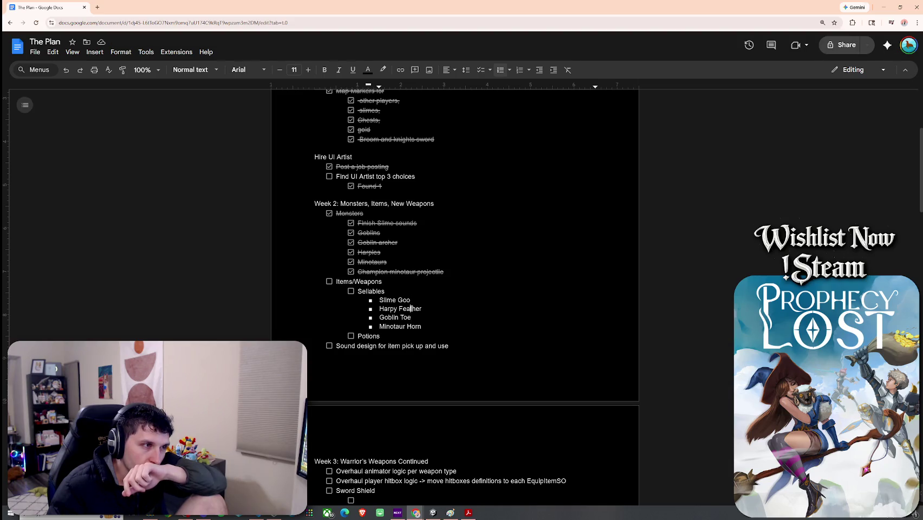
Add 'Small Healing Potion' and 'Big Healing Potion' as nested bullets under Potions in Week 2
left_click(415, 336)
key("Return")
key("Tab")
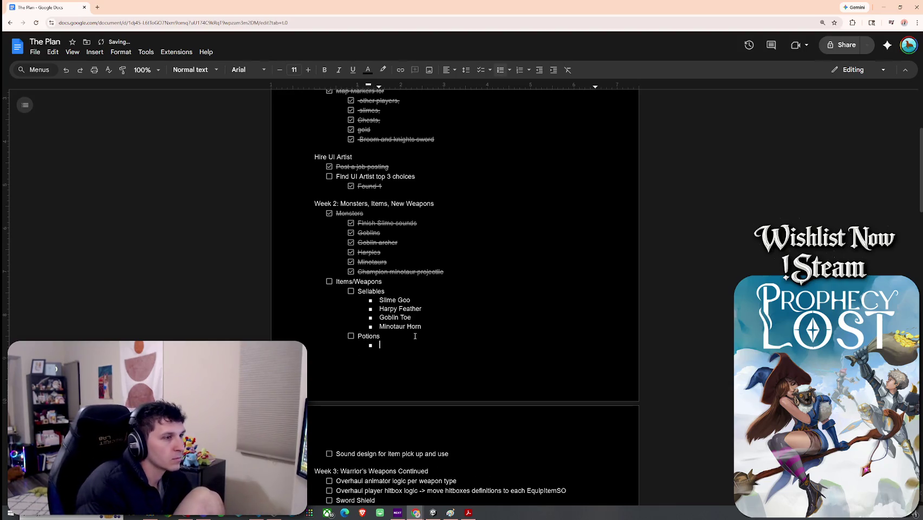
type("Small H")
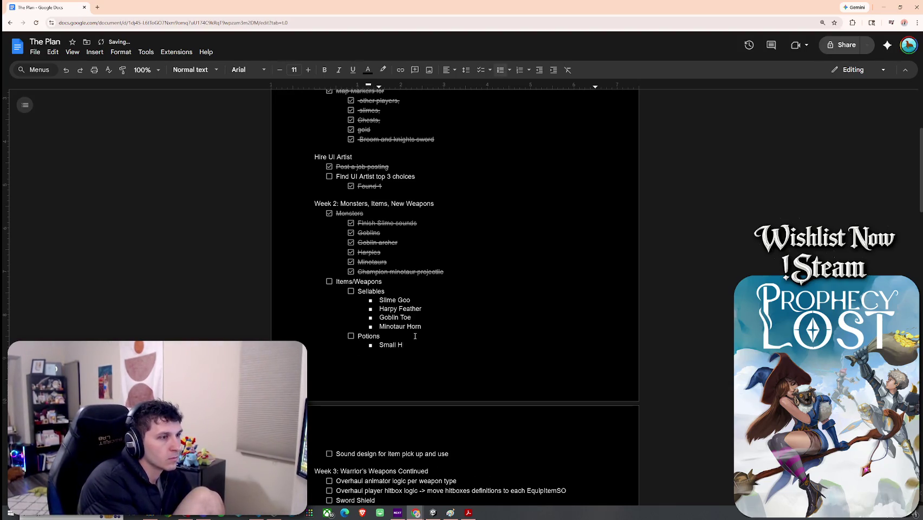
type("ealing Potion")
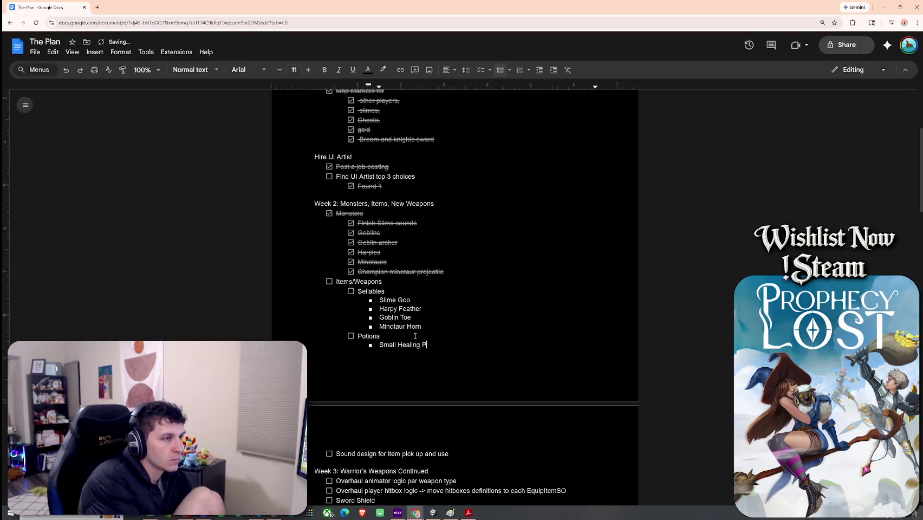
key("Return")
type("Big He")
type("aling Potion")
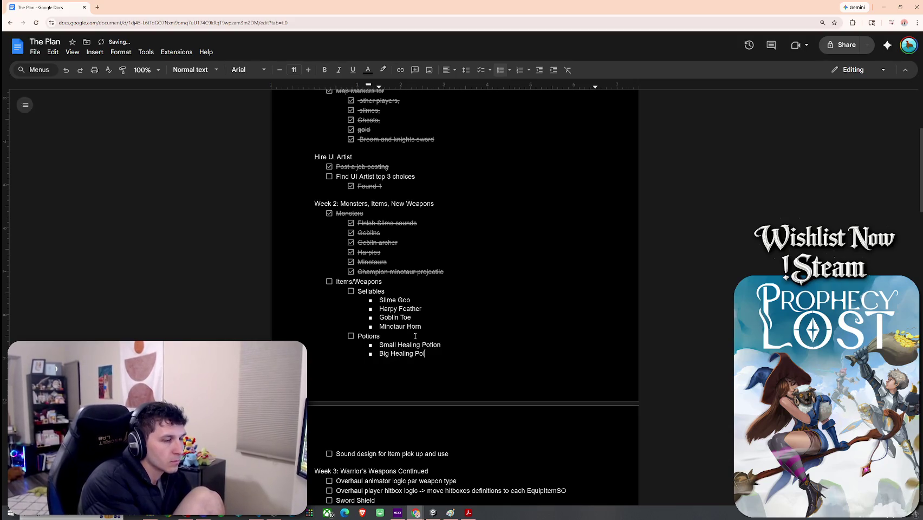
key("Return")
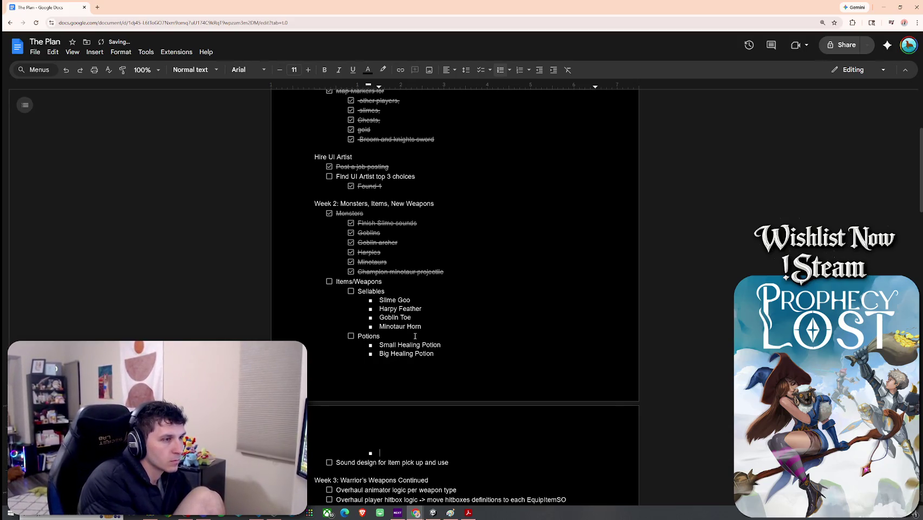
scroll(412, 336, "down", 10)
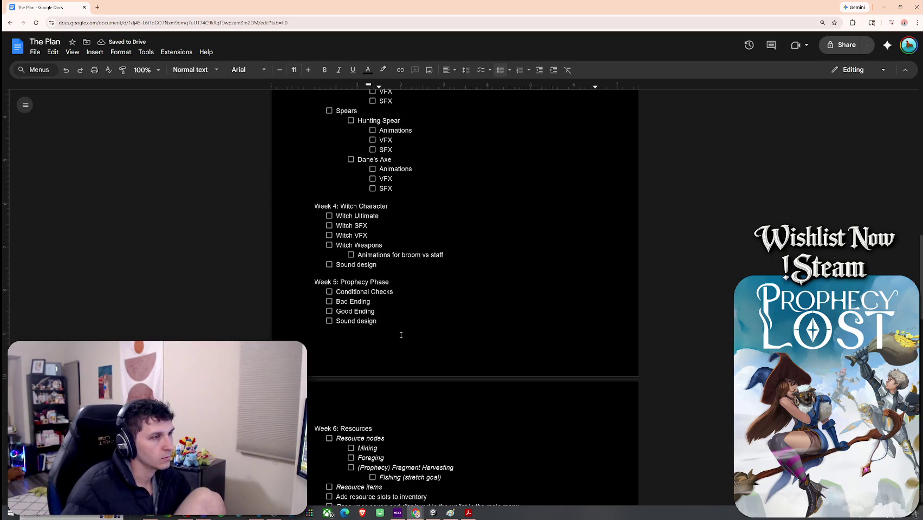
Insert a new empty checklist line above Witch Ultimate in the Week 4 list
scroll(387, 312, "up", 1)
left_click(378, 271)
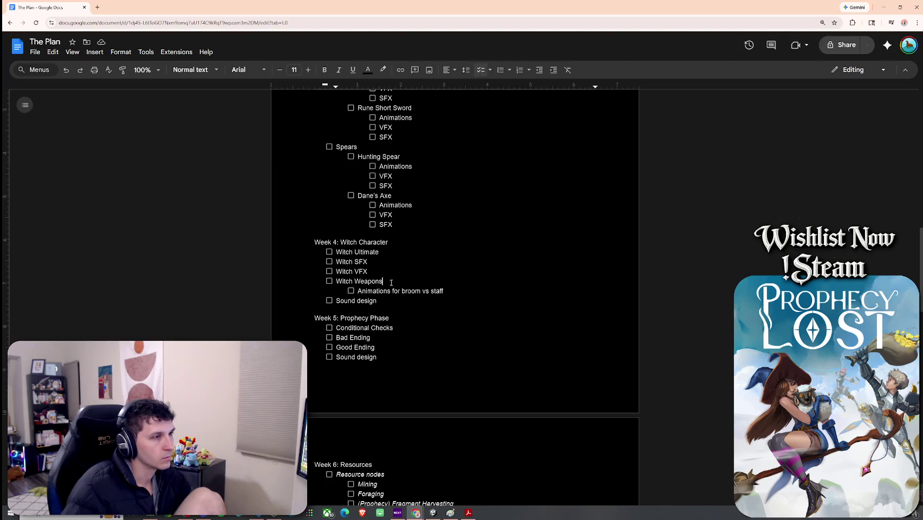
left_click_drag(446, 290, 358, 291)
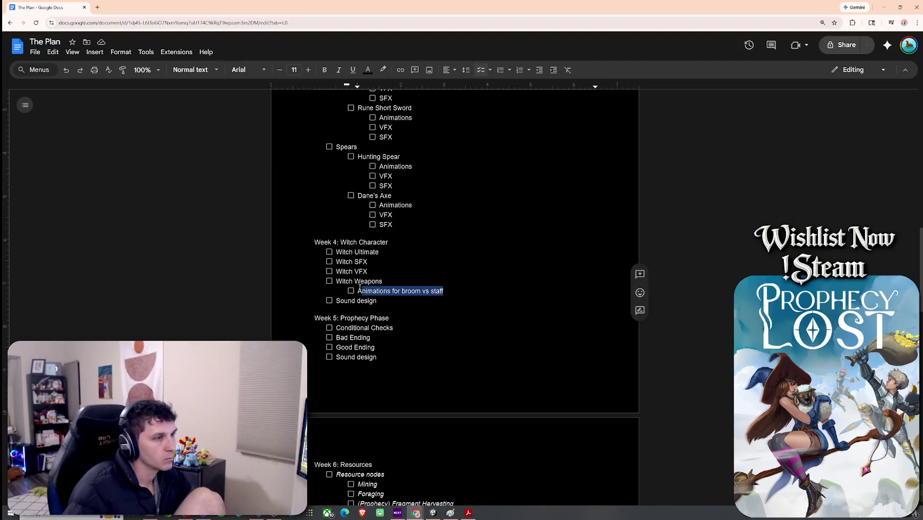
left_click(383, 275)
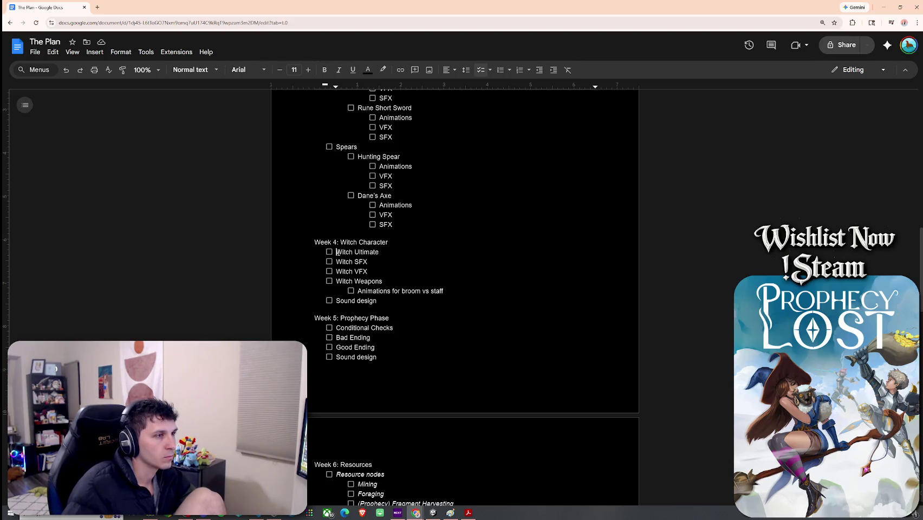
key("Return")
key("Up")
Type the task 'Integrate MP use and regen (class dependent)' into the new line
type("MP over")
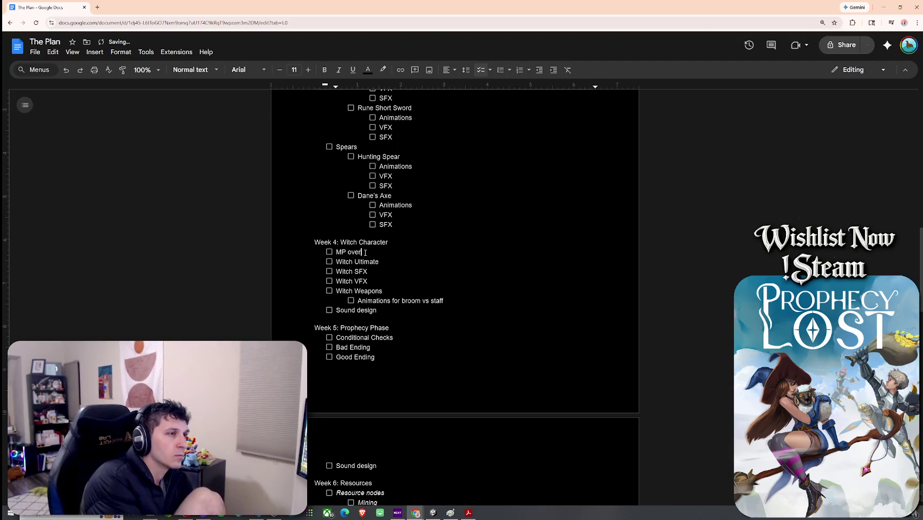
key("BackSpace")
key("BackSpace")
key("BackSpace")
type("Integ")
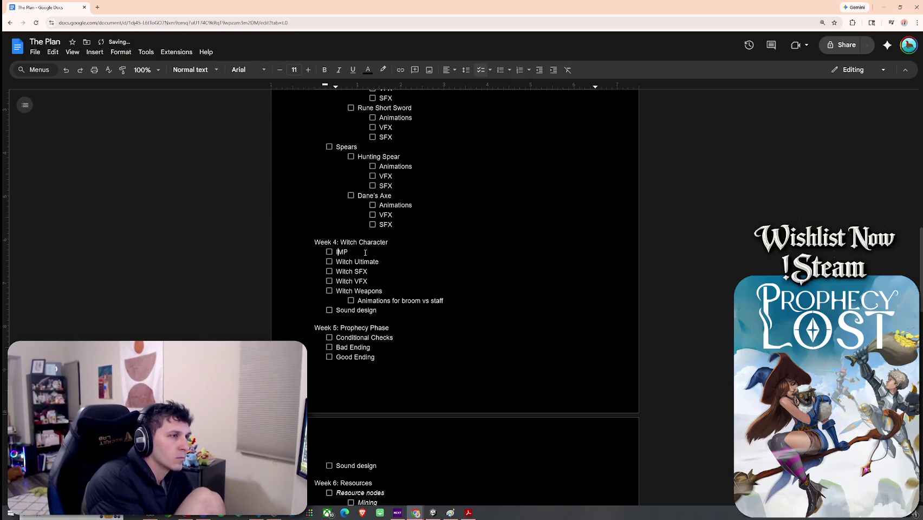
type("rate")
key("End")
type("use")
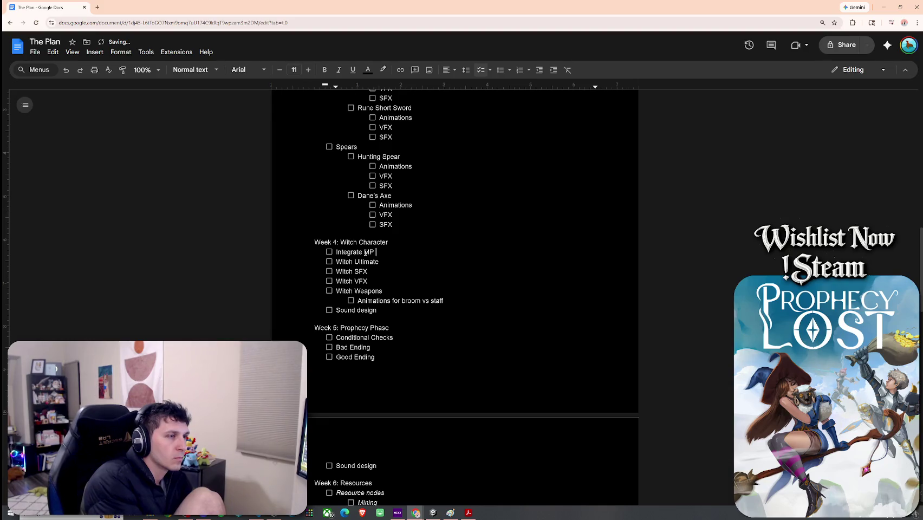
type(" and ")
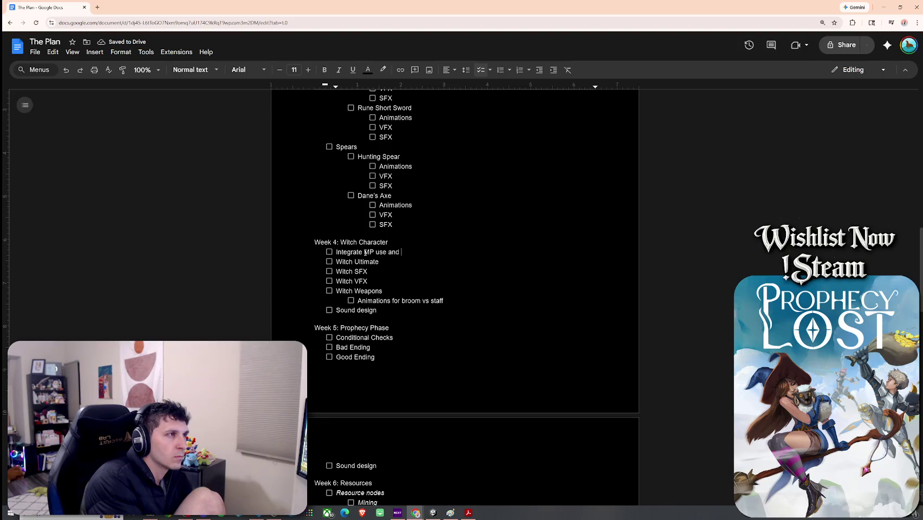
type("regen (")
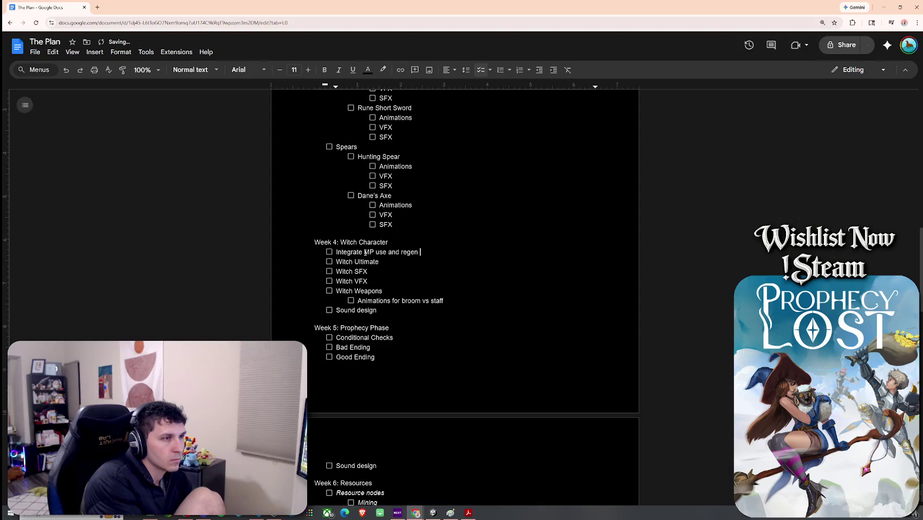
type("class dependent)")
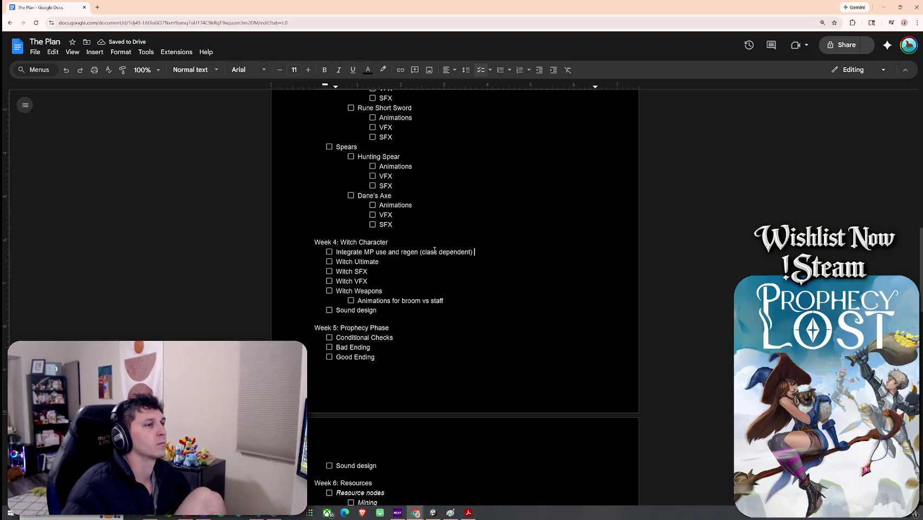
double_click(426, 252)
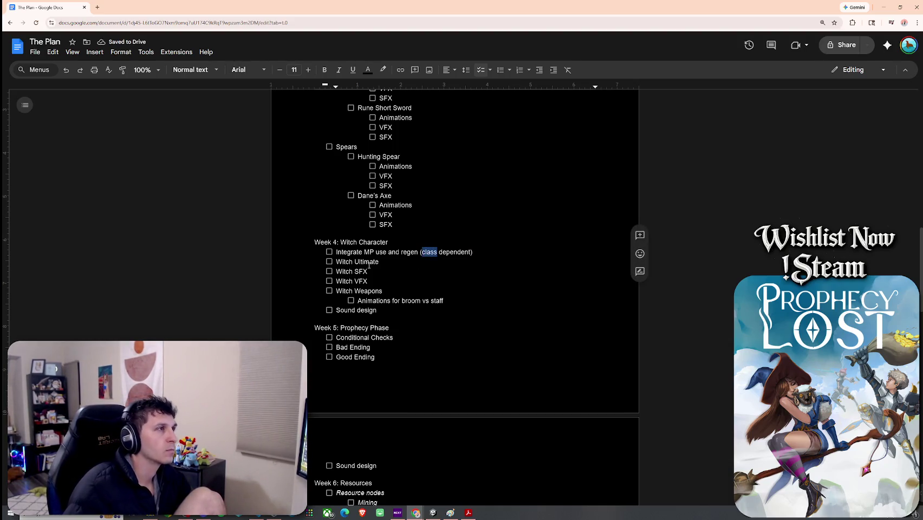
scroll(368, 264, "up", 1)
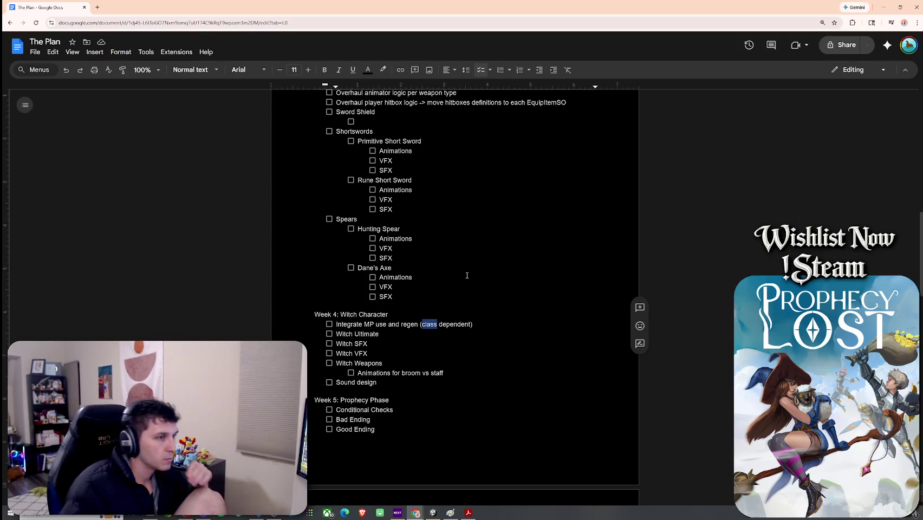
scroll(468, 275, "up", 1)
left_click(433, 273)
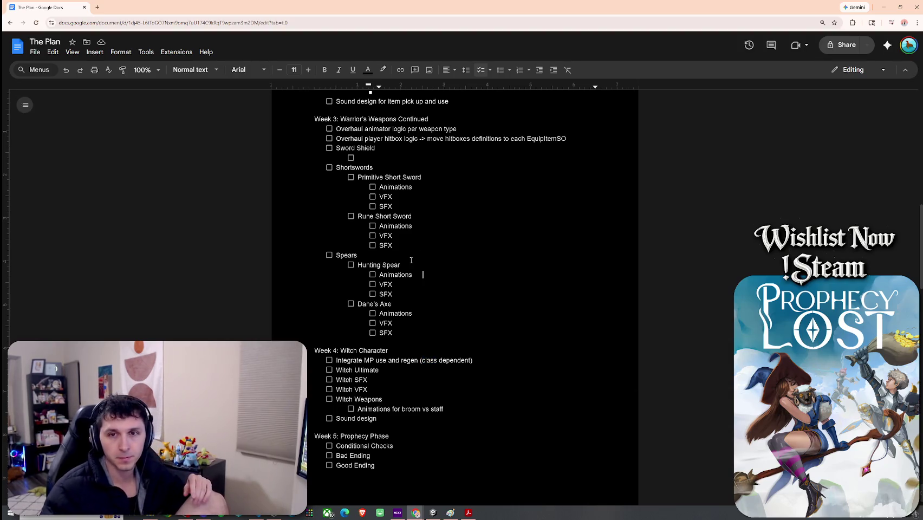
scroll(374, 264, "up", 15)
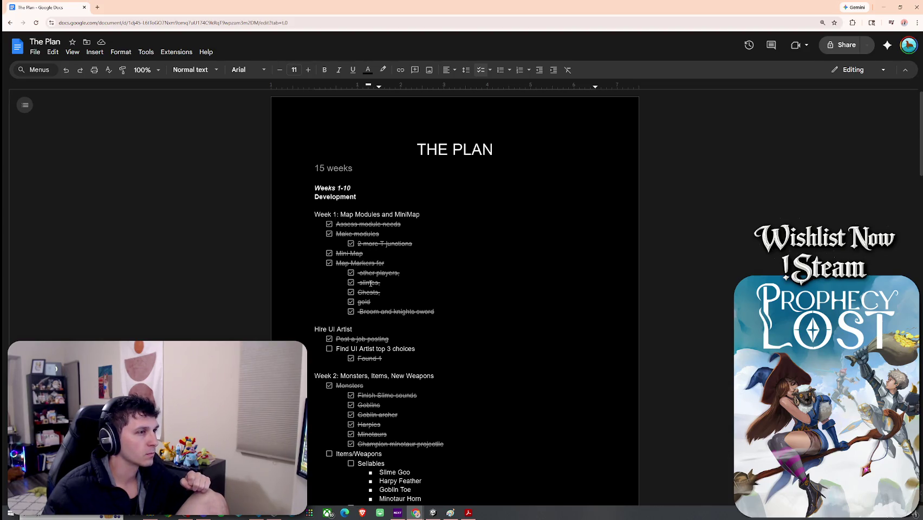
scroll(370, 283, "down", 3)
scroll(374, 265, "up", 3)
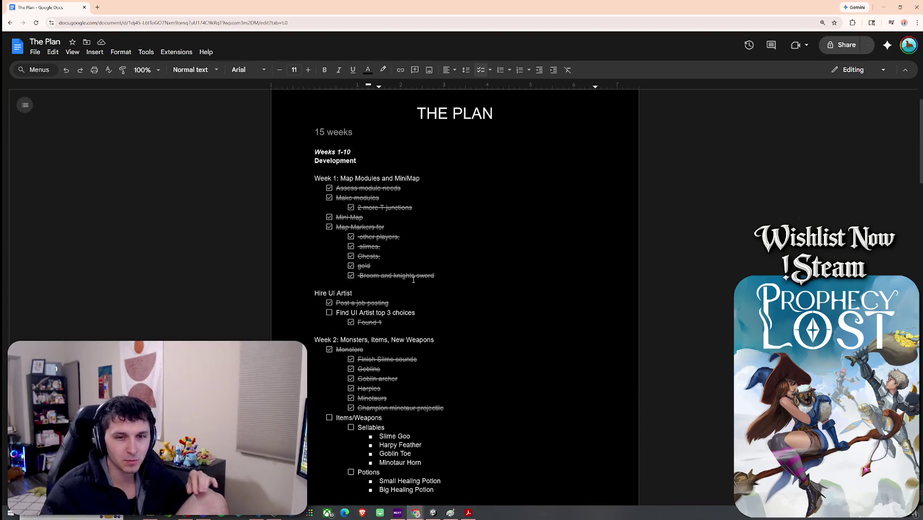
scroll(414, 280, "down", 4)
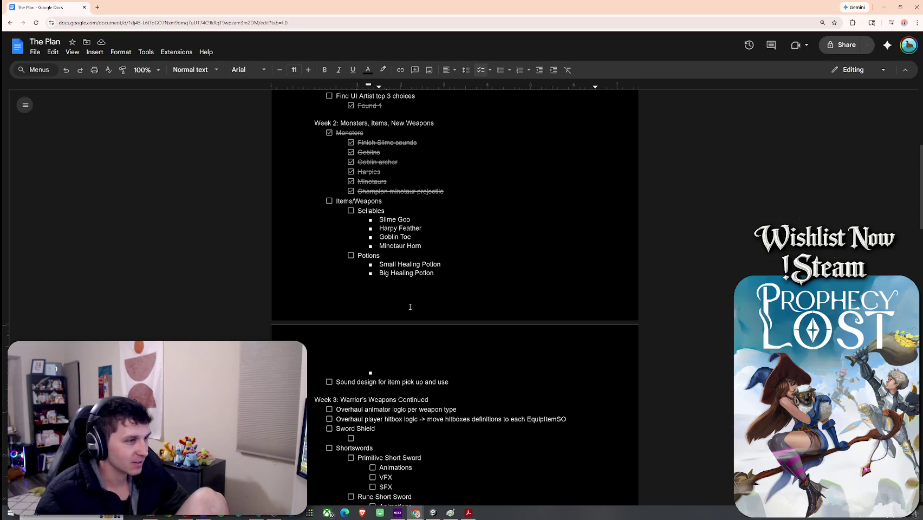
scroll(411, 307, "down", 2)
Add 'Small Mana Potion' and 'Big Mana Potion' as bullets under Potions
left_click(410, 266)
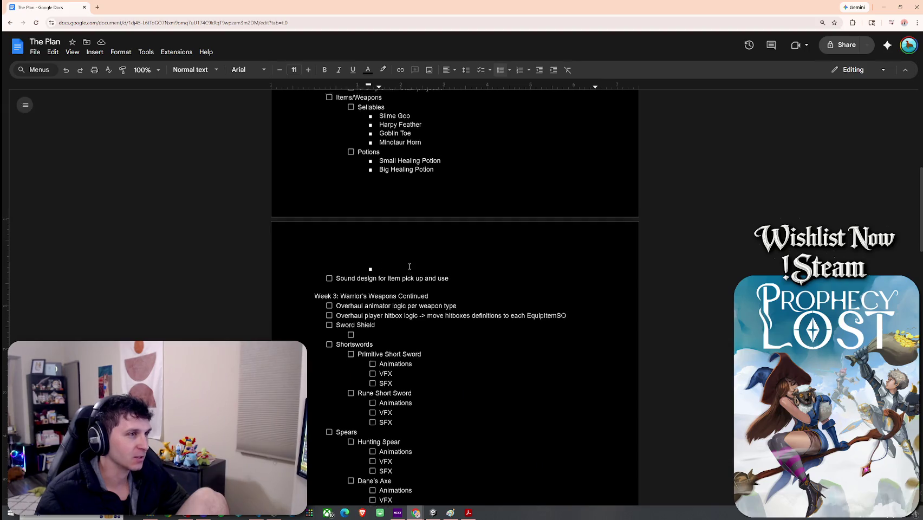
scroll(439, 277, "up", 1)
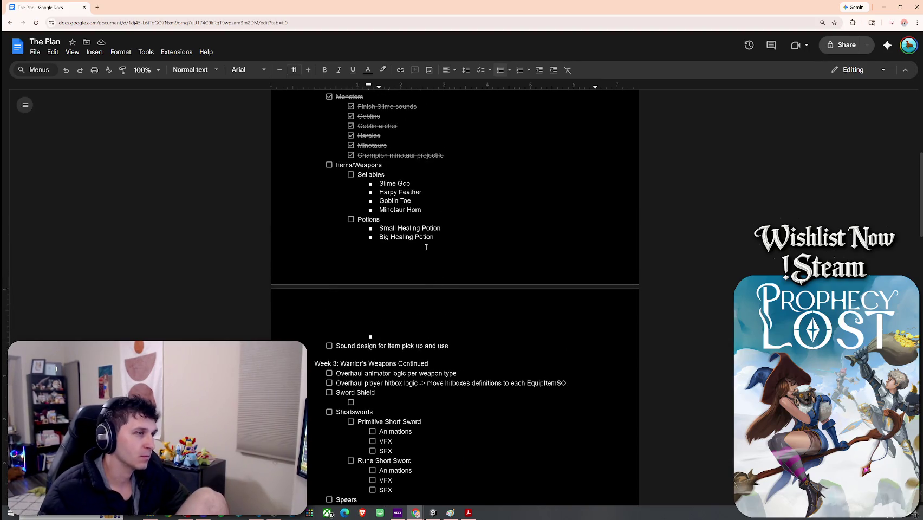
type("Small Mana Potion")
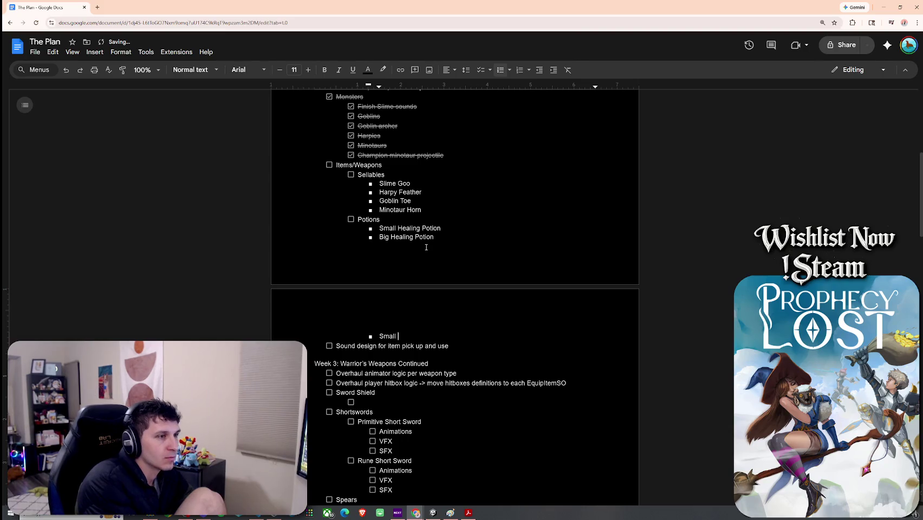
key("Return")
type("Big")
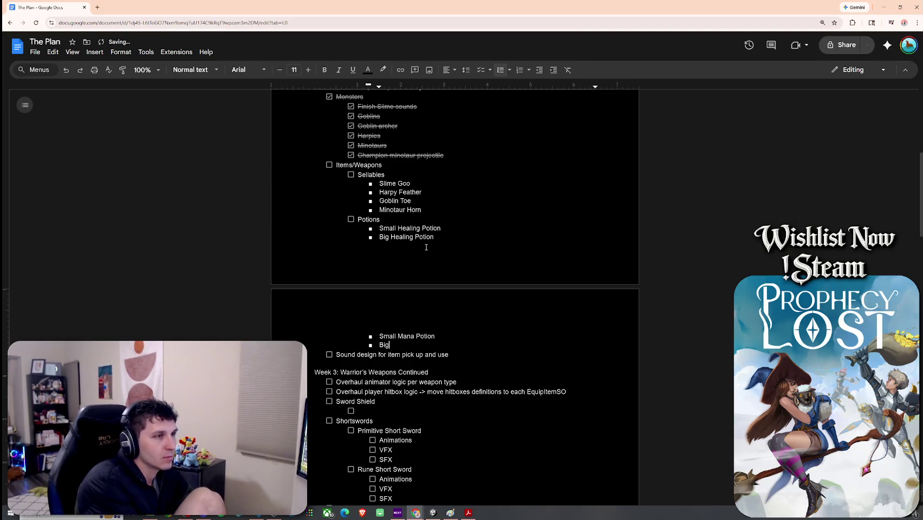
type(" Mana Potion")
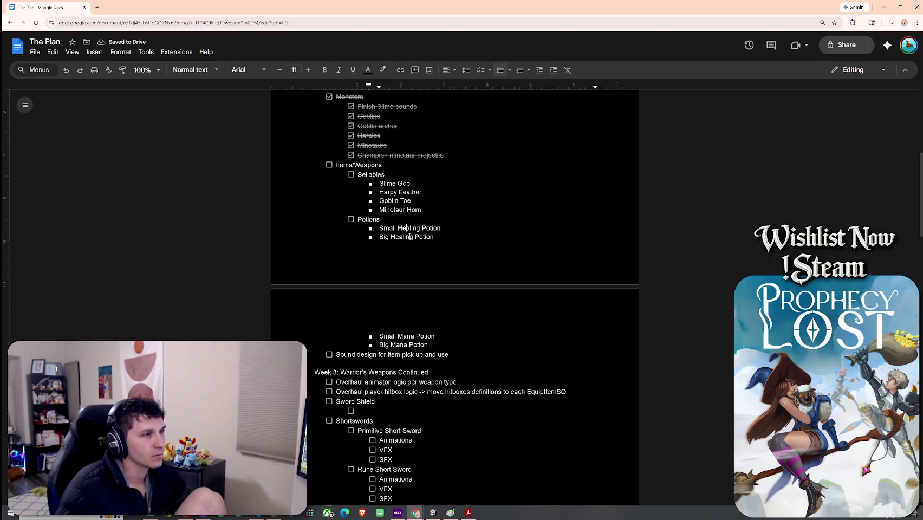
left_click(413, 228)
left_click(419, 345)
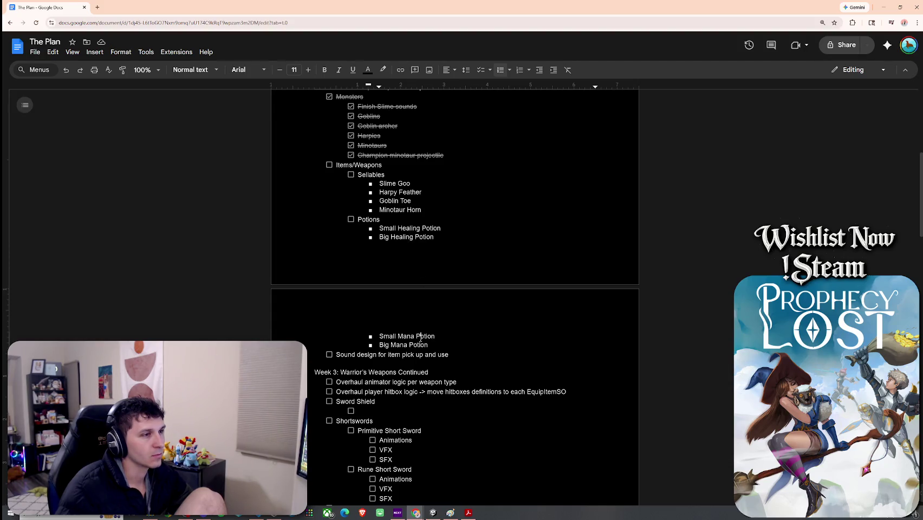
left_click(407, 228)
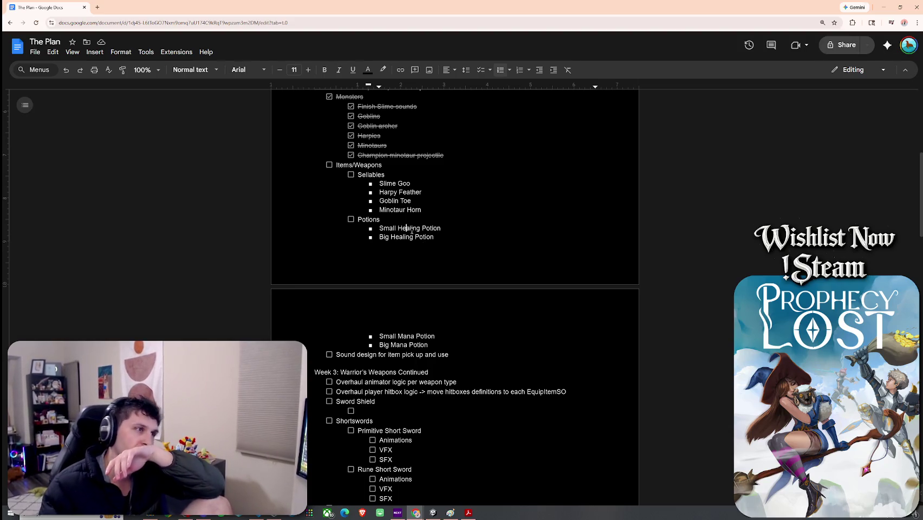
scroll(401, 235, "up", 1)
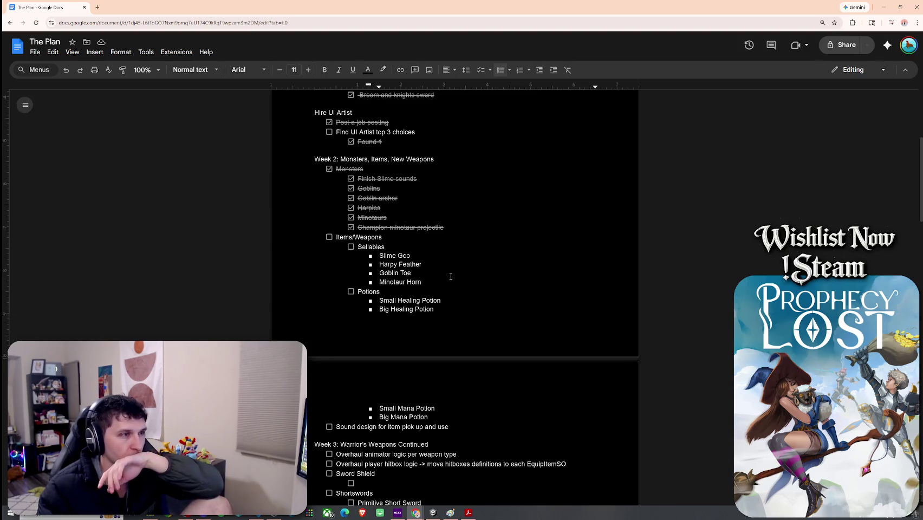
Add Treasure 1, Treasure 2 and Treasure 3 as Sellables bullets after Minotaur Horn
key("Return")
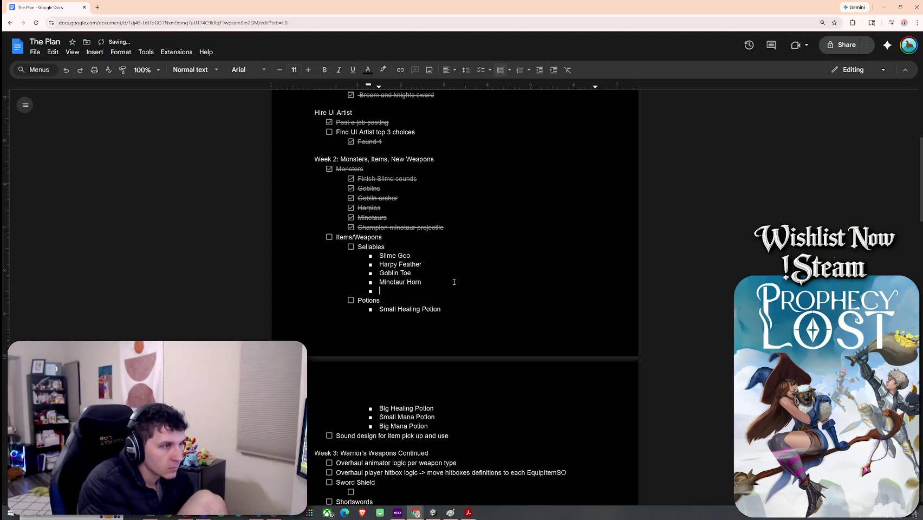
type("Trasure")
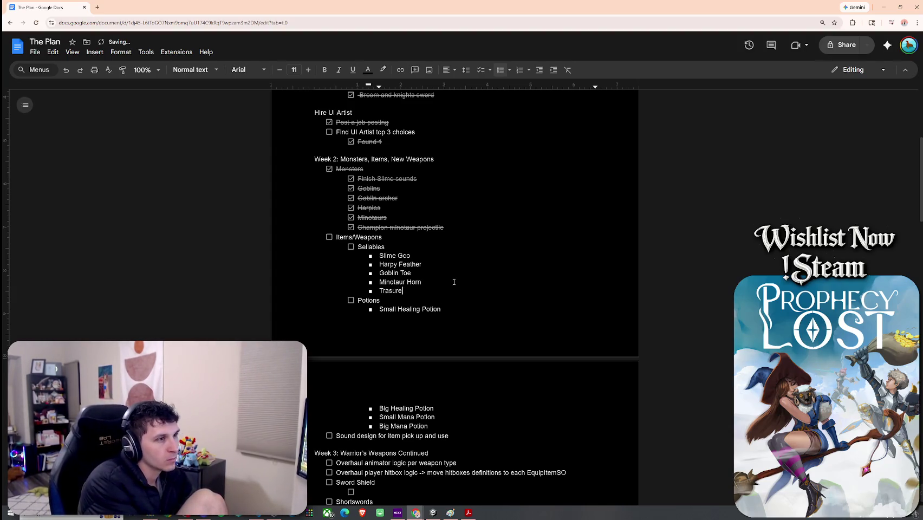
key("BackSpace")
key("BackSpace")
type("easure 1")
key("Return")
type("Tr")
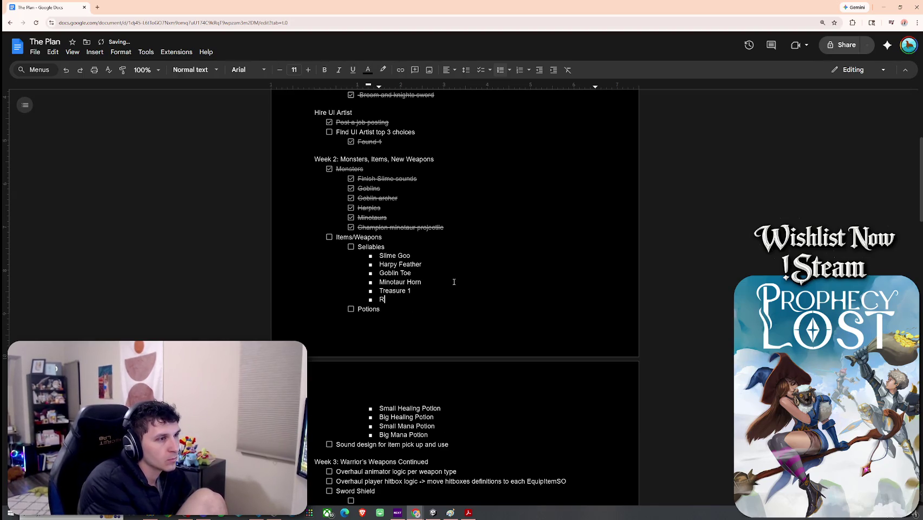
type("easure 2")
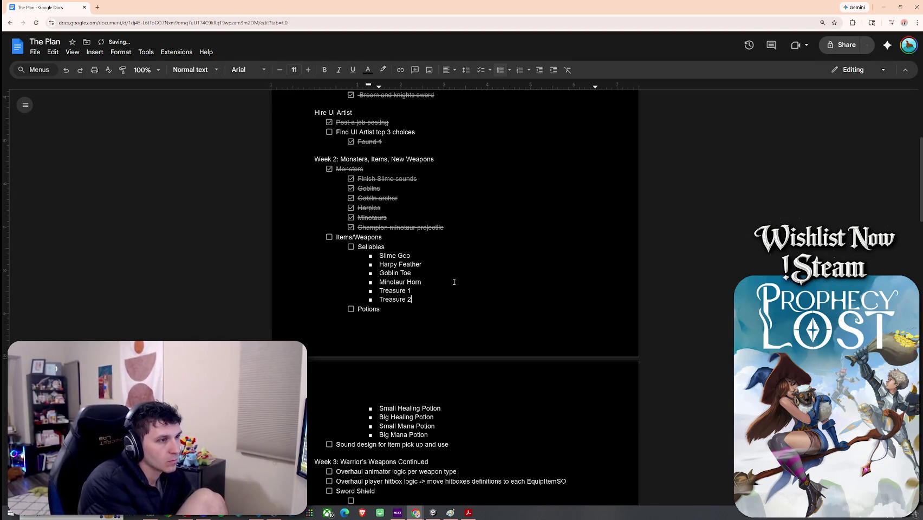
key("Return")
type("Treasure 3")
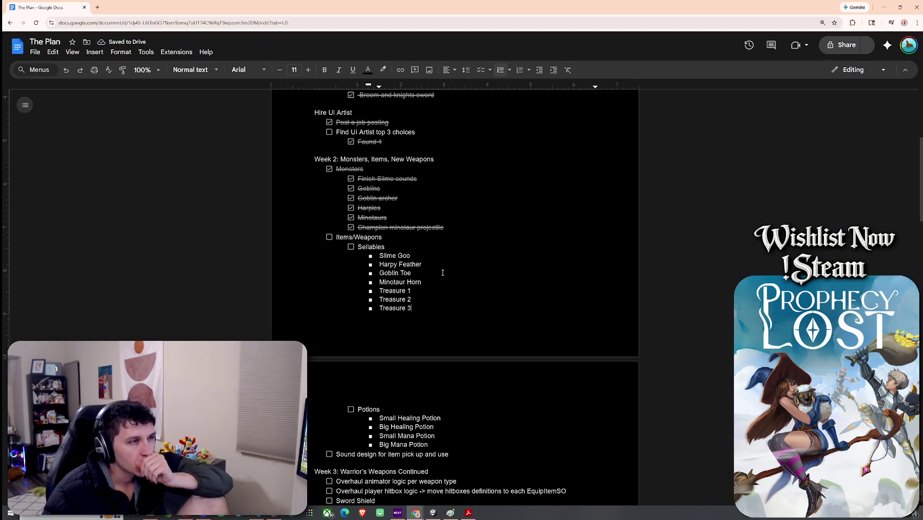
scroll(443, 273, "down", 3)
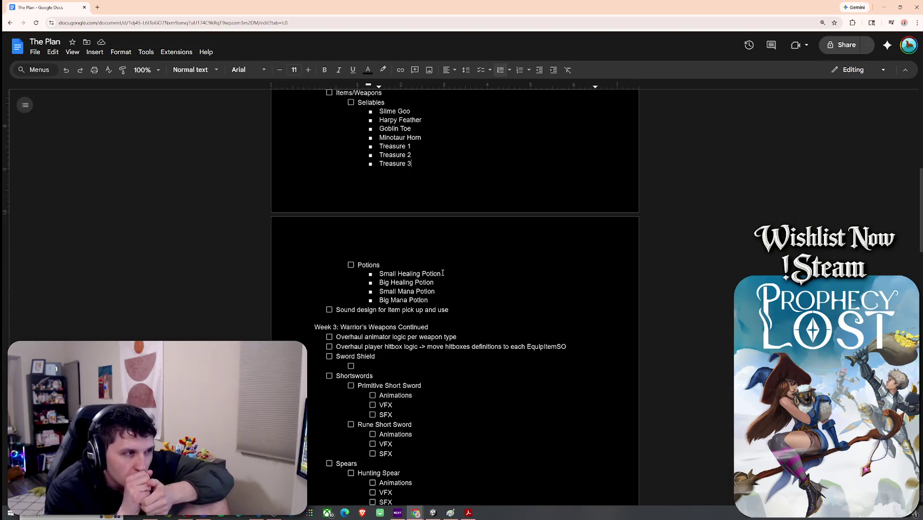
scroll(443, 273, "down", 9)
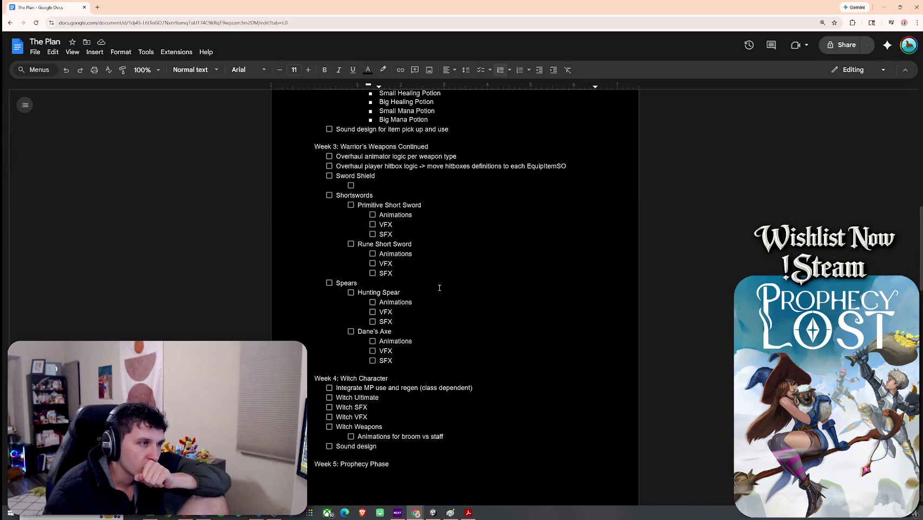
scroll(439, 287, "down", 2)
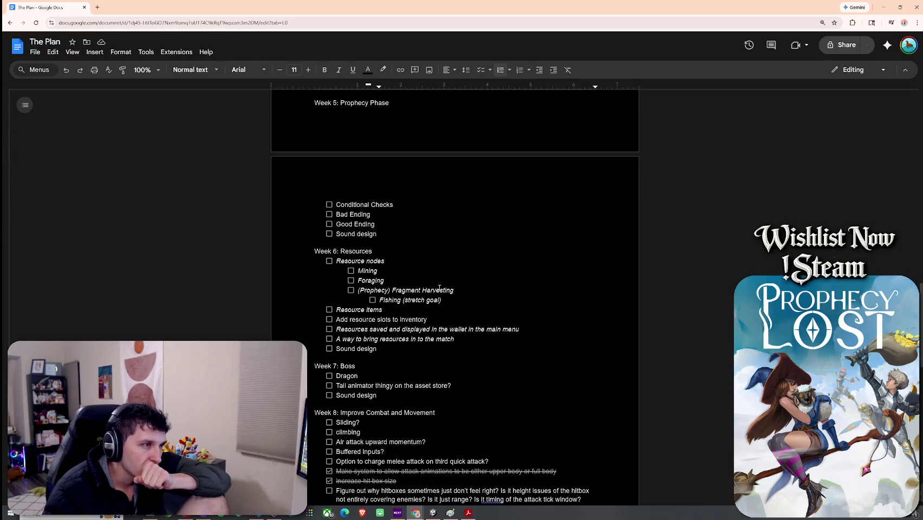
scroll(439, 288, "down", 8)
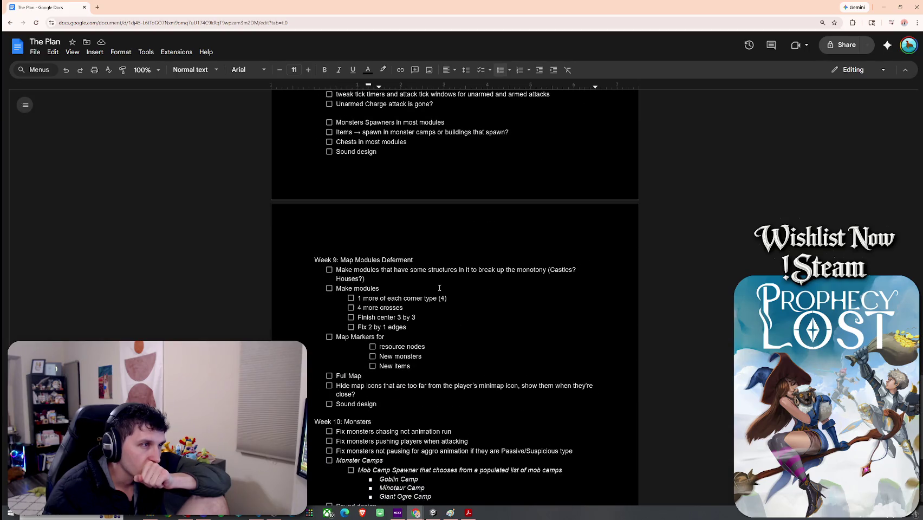
scroll(439, 288, "down", 4)
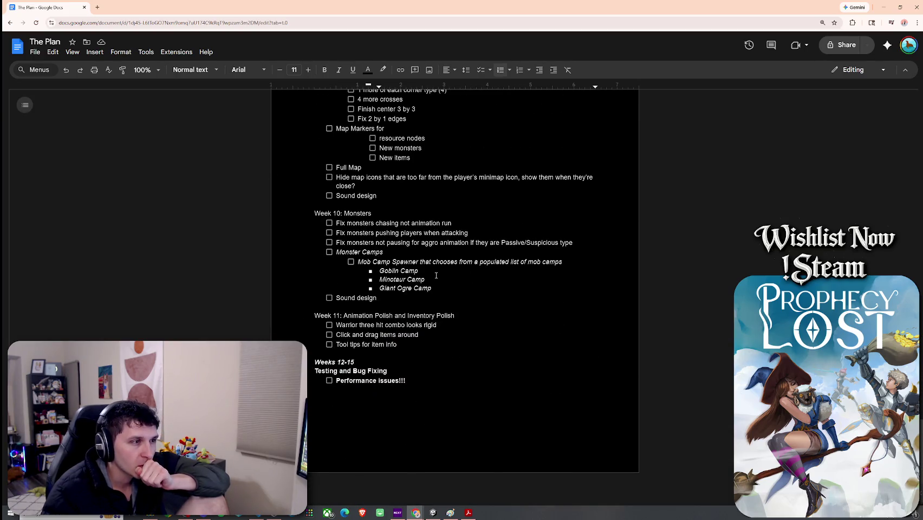
scroll(437, 275, "up", 15)
scroll(434, 288, "up", 6)
scroll(434, 288, "up", 4)
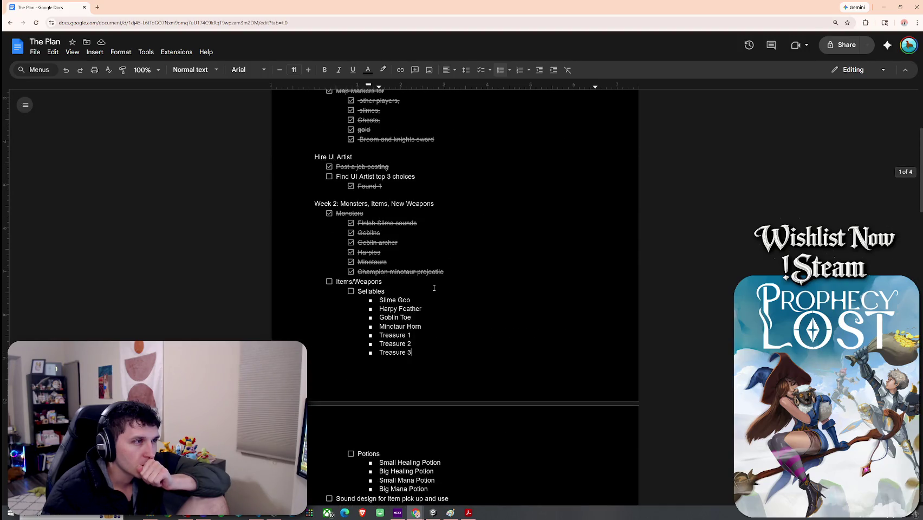
scroll(434, 288, "down", 5)
scroll(434, 288, "up", 7)
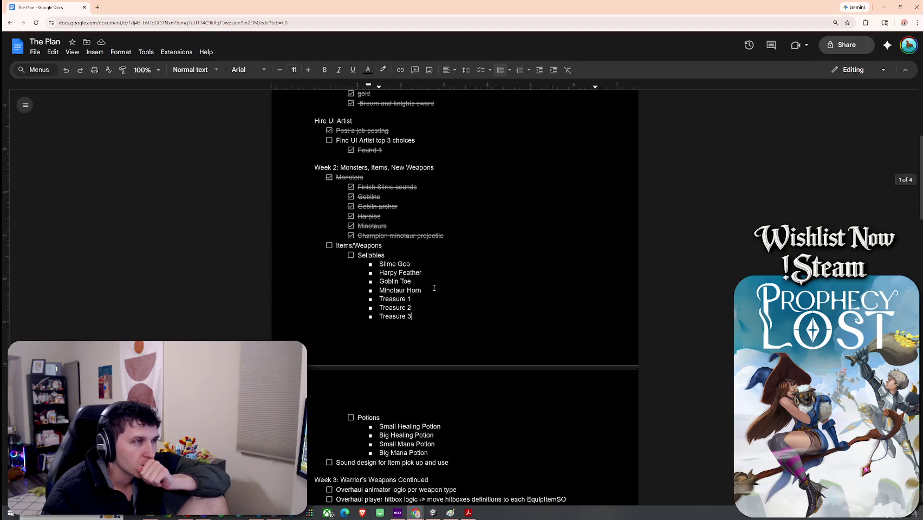
scroll(434, 287, "down", 8)
scroll(434, 287, "down", 6)
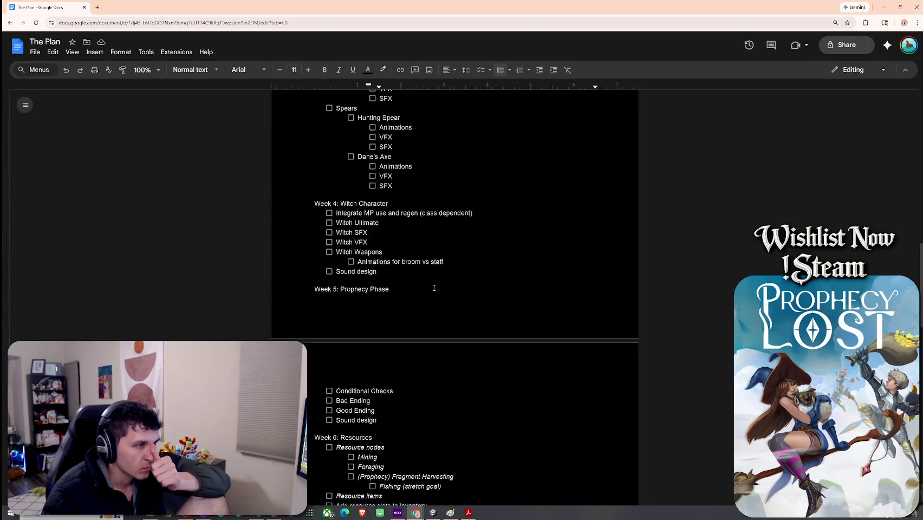
scroll(434, 288, "up", 3)
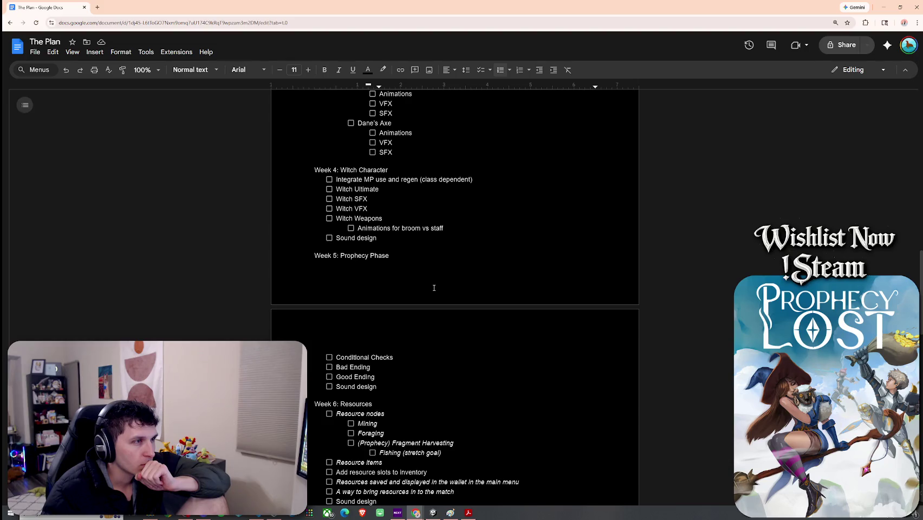
left_click(398, 257)
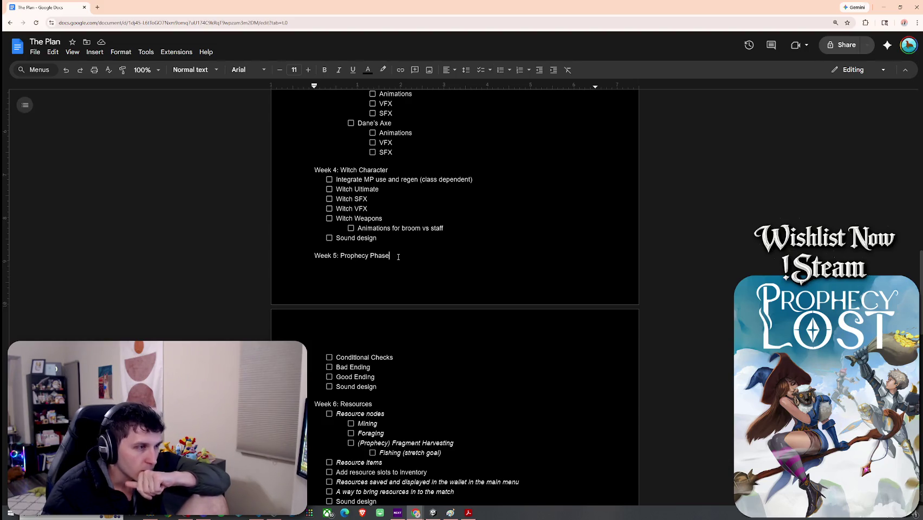
Append ' and Death/Escape Screen' to the Week 5 heading, fixing the 'Escpae' typo
type(" and")
type(" P")
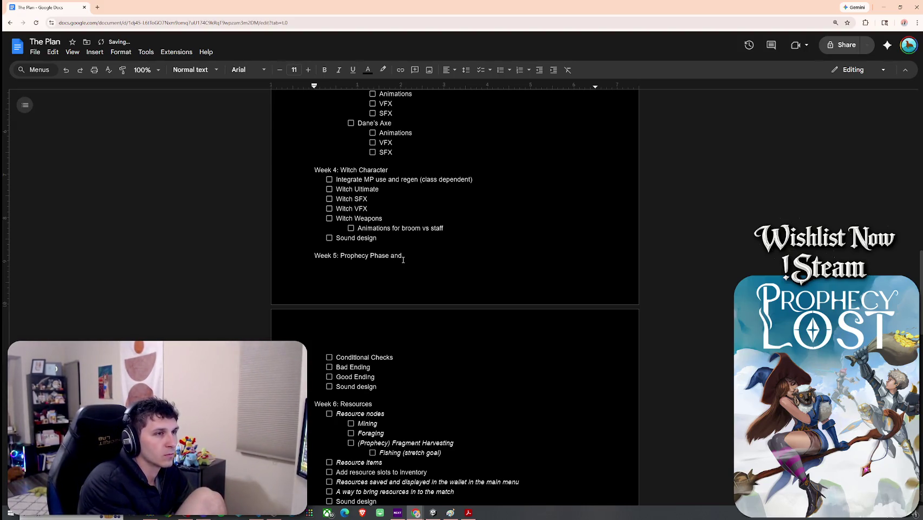
type("Cle")
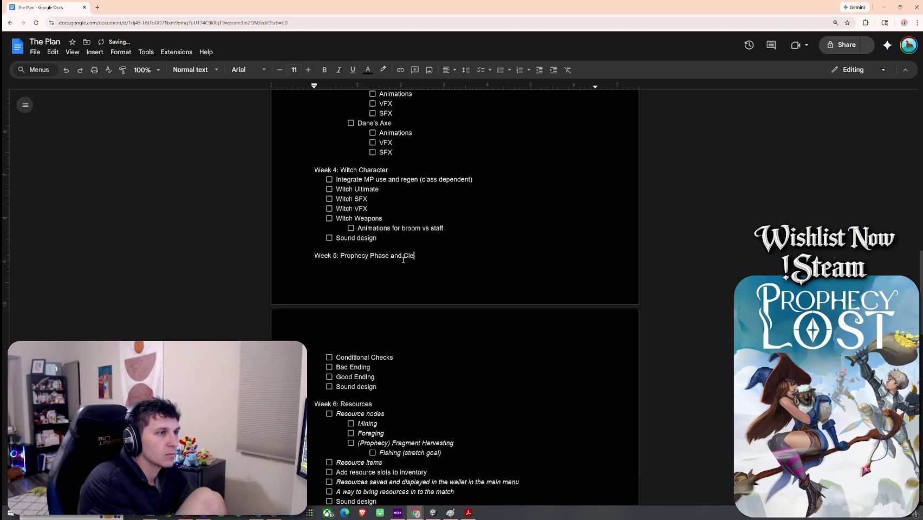
type("Inve")
key("BackSpace")
key("BackSpace")
key("BackSpace")
type("Death")
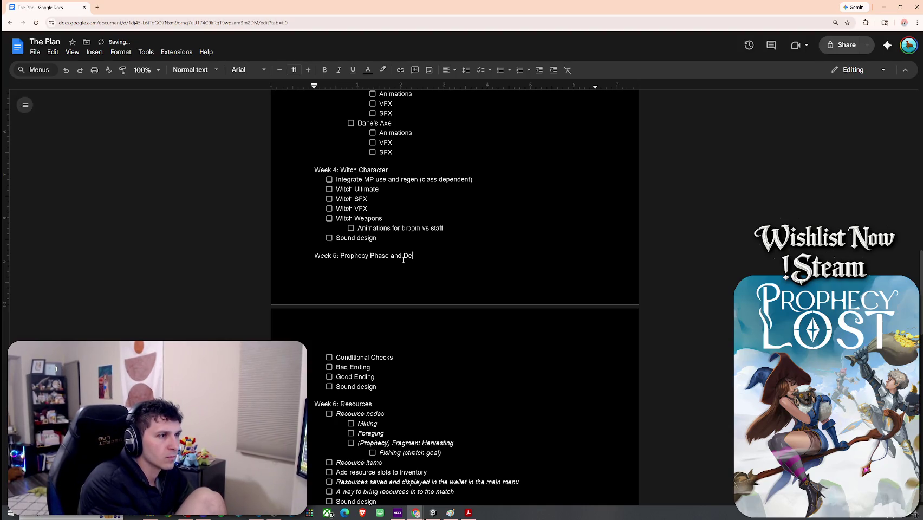
key("BackSpace")
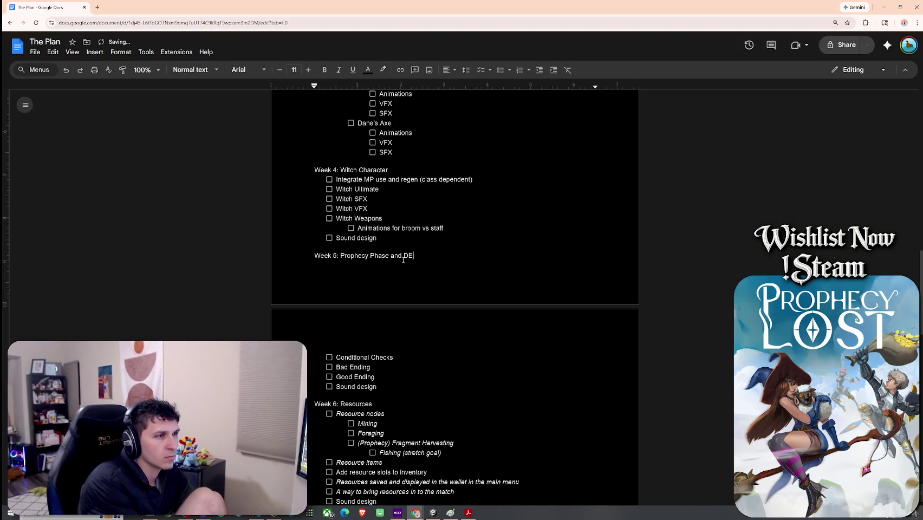
type("/S")
key("BackSpace")
type("Escpae Scree")
type("n")
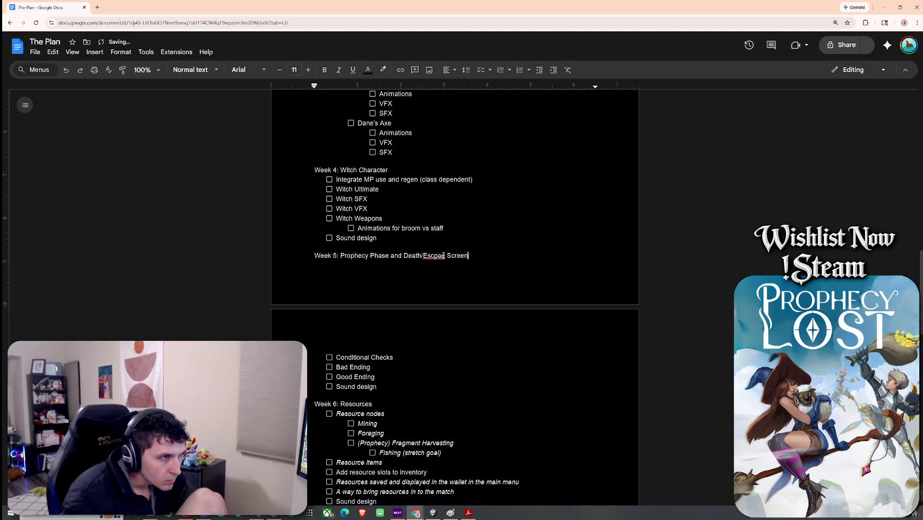
left_click(440, 257)
left_click(439, 243)
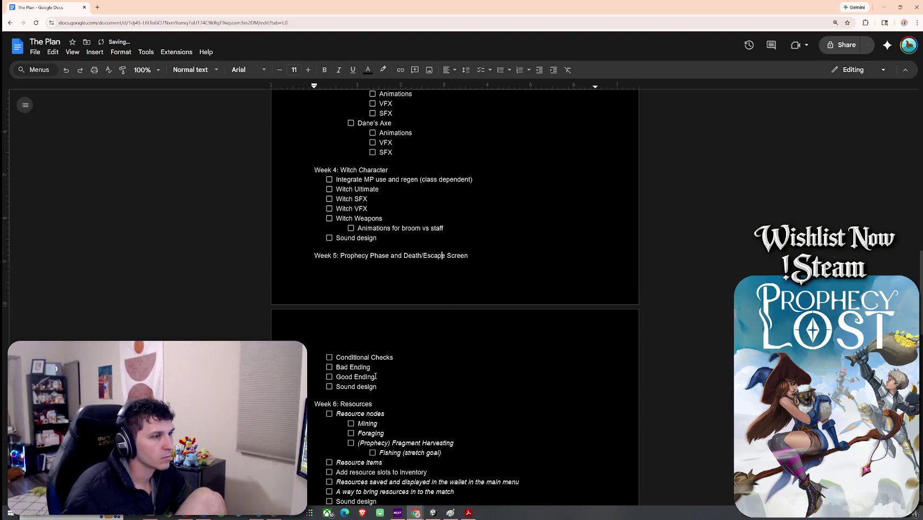
left_click(380, 357)
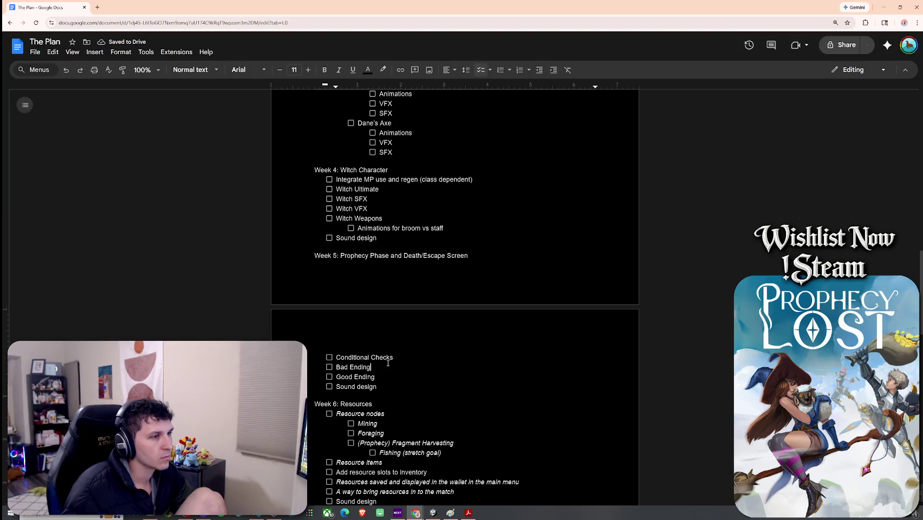
Add a Week 5 checklist task to hook up the Escape Screen based on what you escaped/died with
left_click(390, 378)
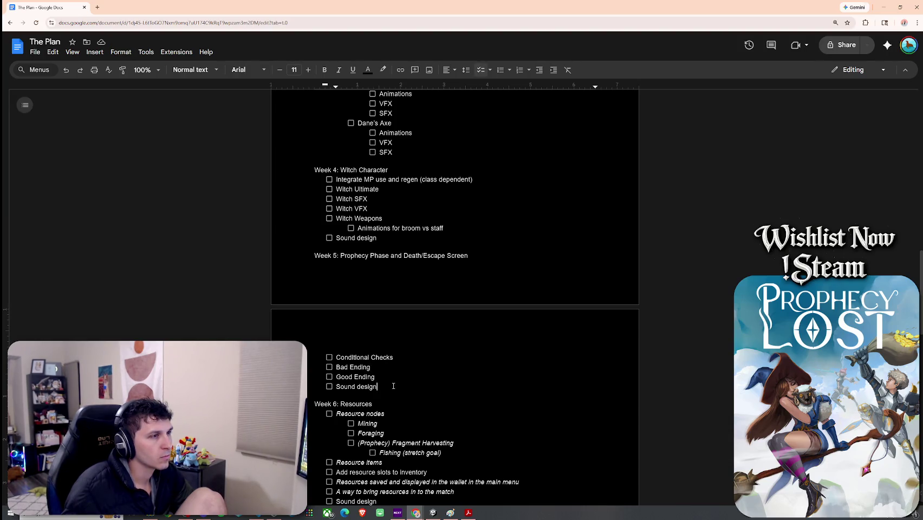
key("Return")
key("Return")
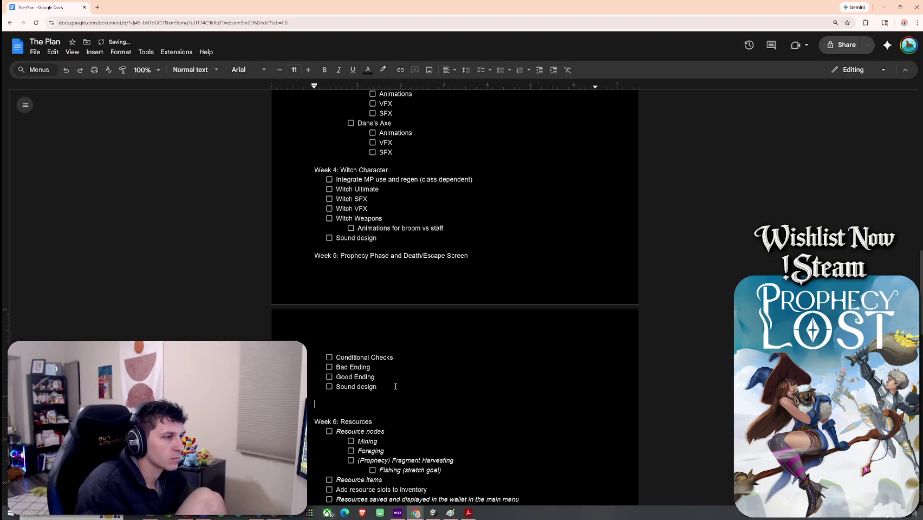
left_click(480, 70)
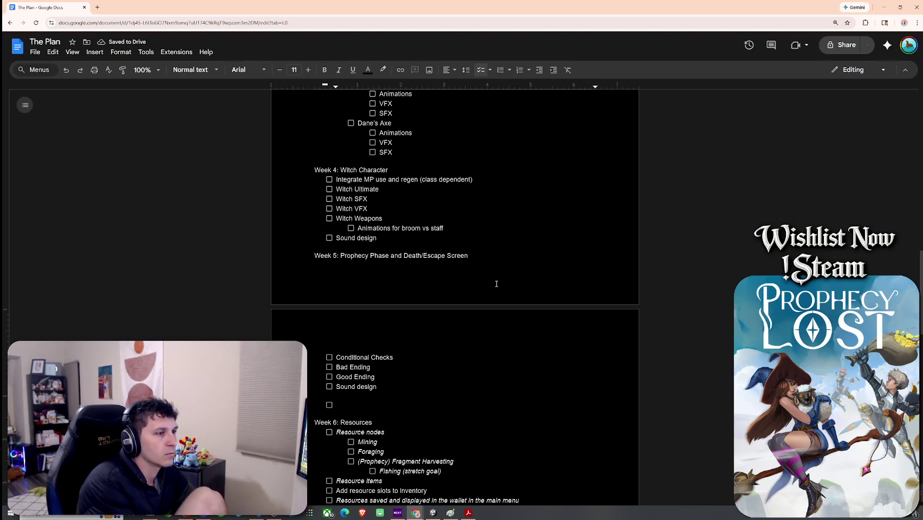
type("Hook up Es")
type("cape Scre")
type("en base")
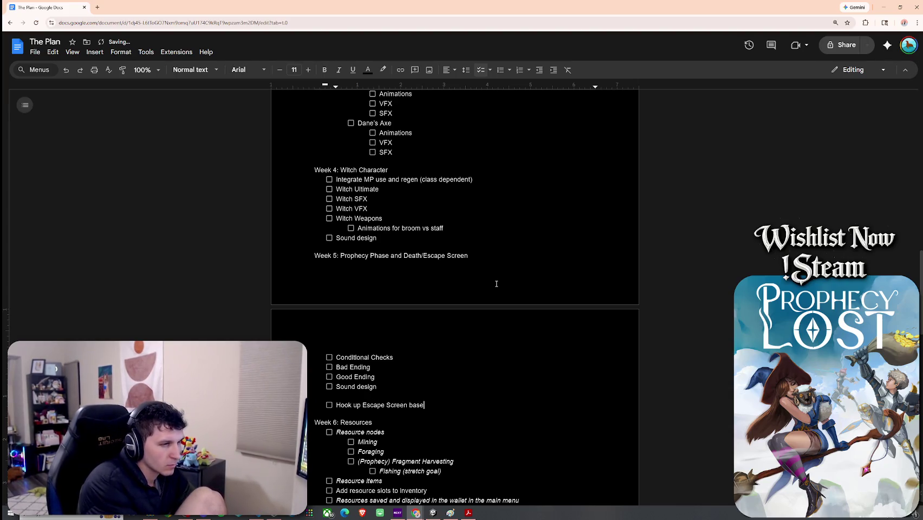
type("d on what you escaped with a")
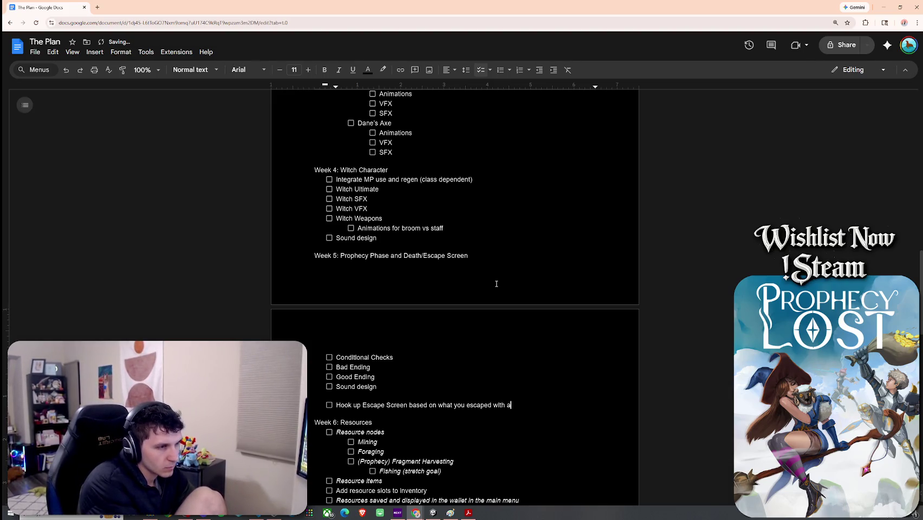
type("nd erience")
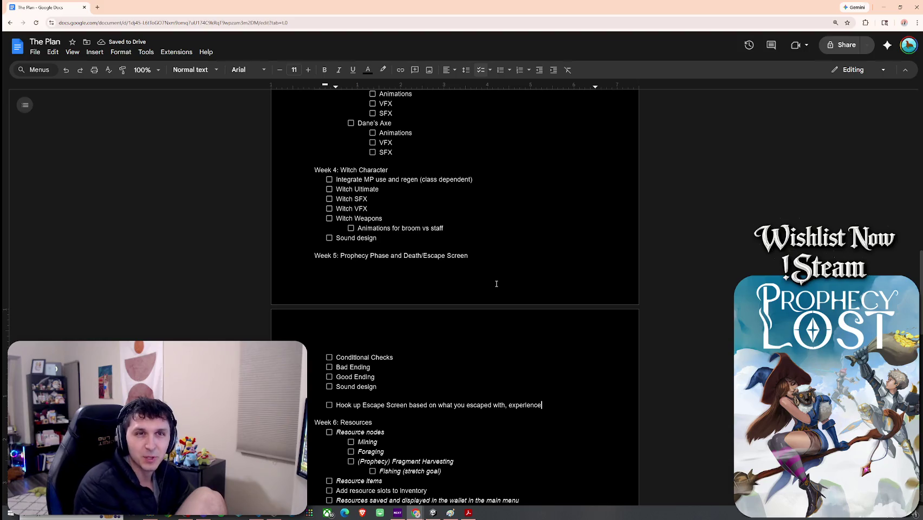
key("ctrl+shift+Left")
key("ctrl+shift+Left")
key("BackSpace")
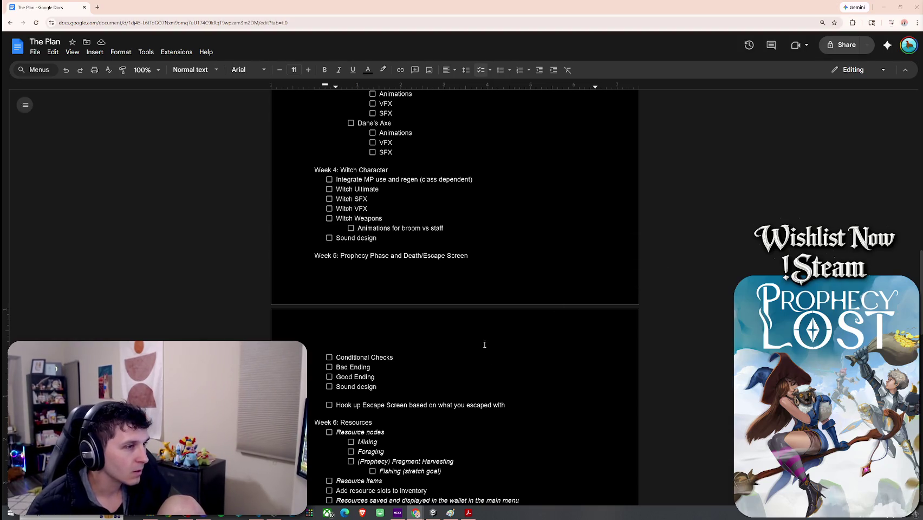
left_click(509, 406)
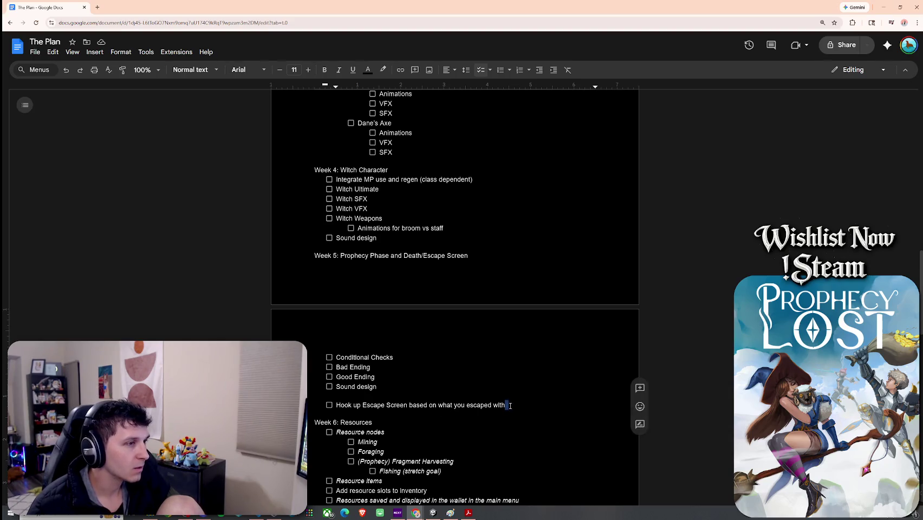
type("/died with")
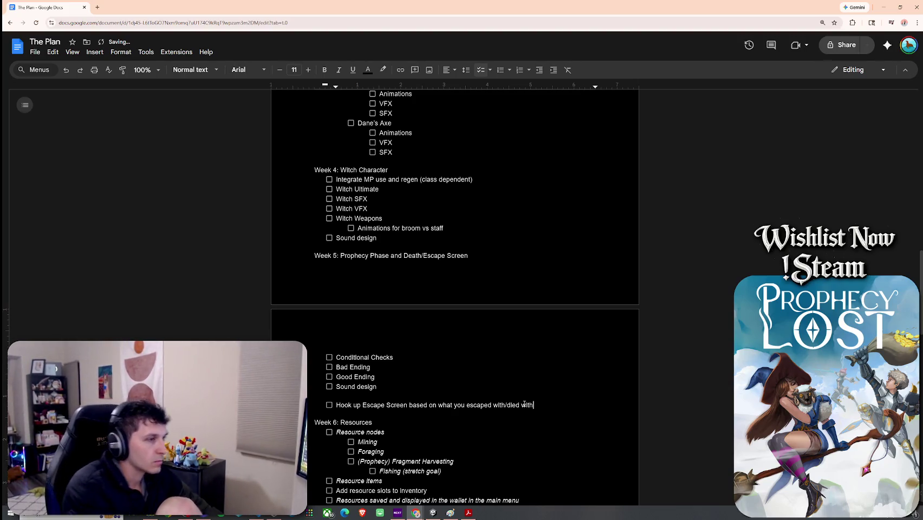
Add the task 'Ensure gold and resource conversions are applied to the wallet' below it
key("Return")
type("Ensure ")
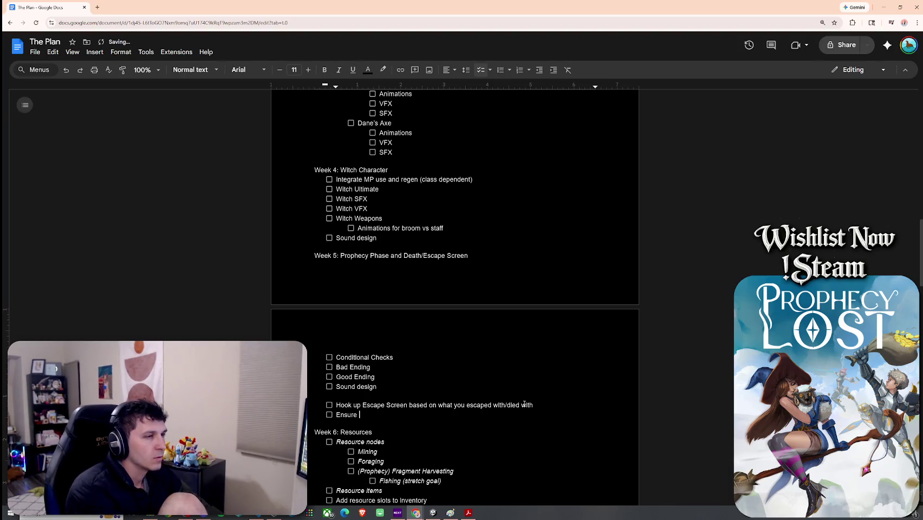
type("gold and resource conversion")
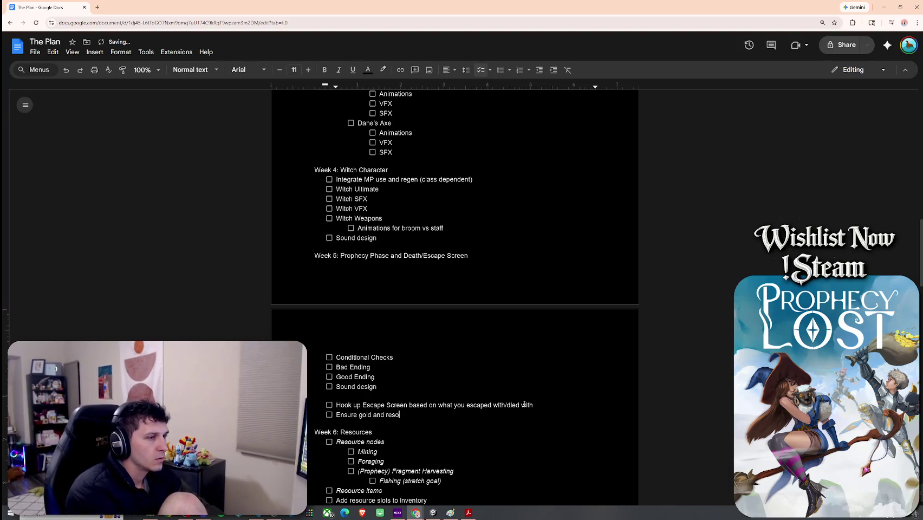
type("s are applied ot t")
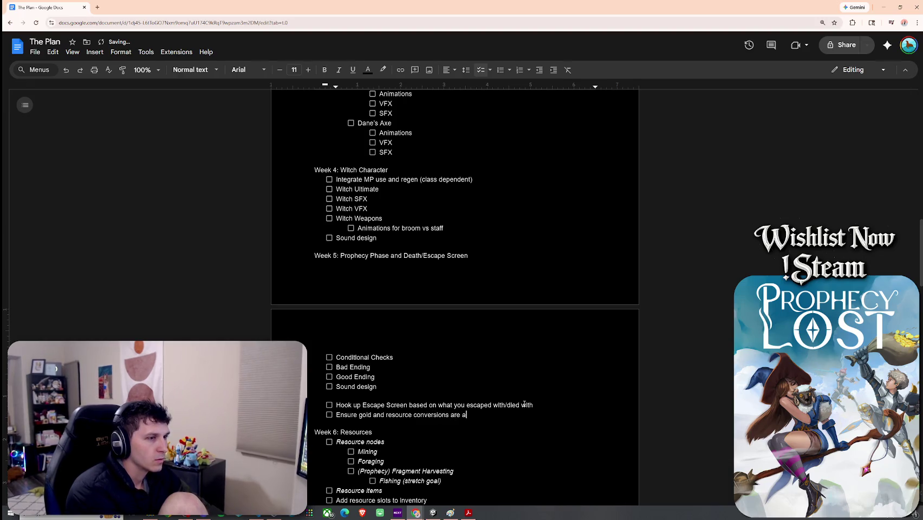
key("BackSpace")
key("BackSpace")
key("BackSpace")
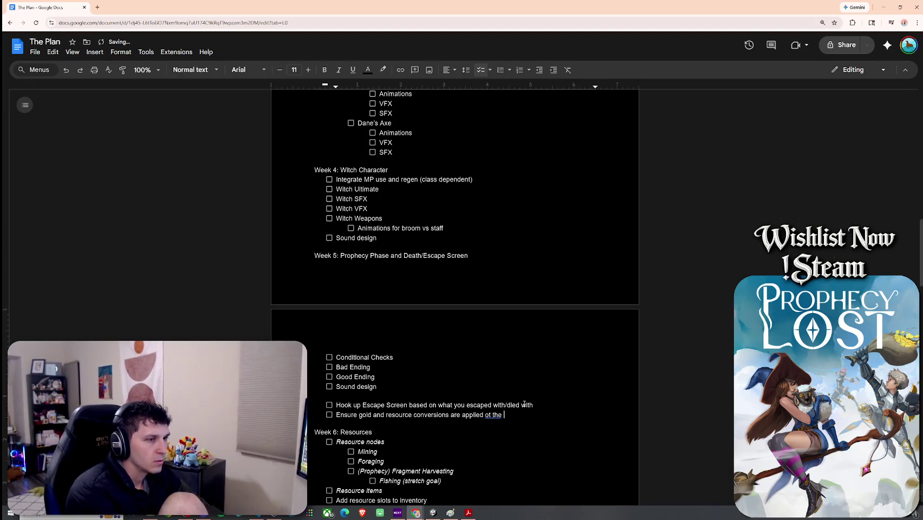
type("to the wallet")
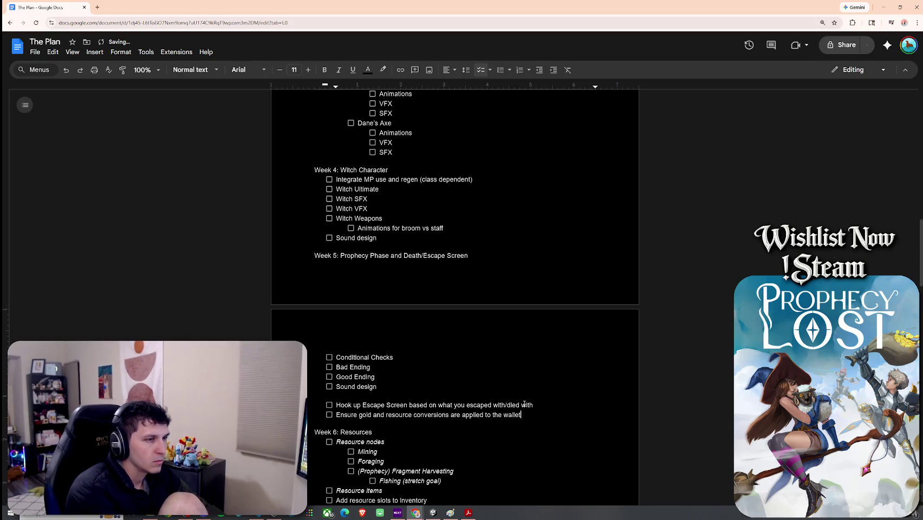
scroll(557, 335, "down", 7)
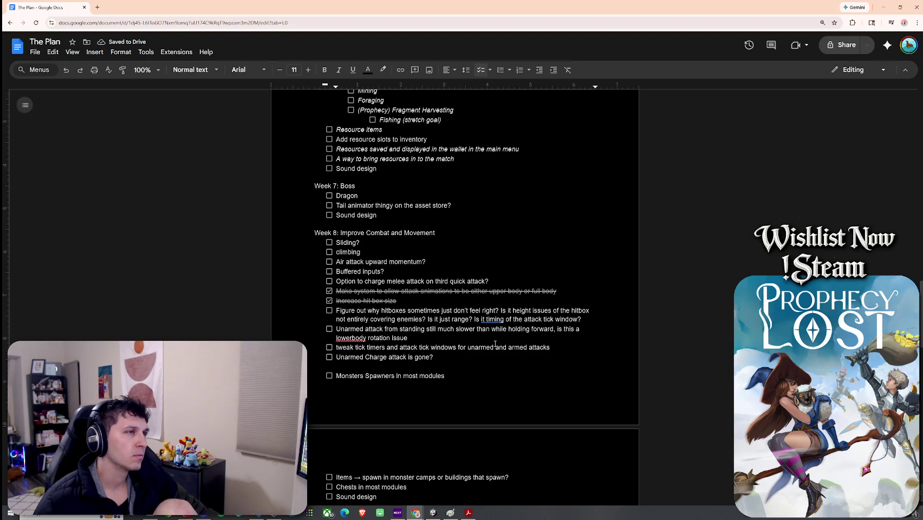
Add a 'Special boss logic' task below 'Tail animator thingy on the asset store?' in Week 7: Boss
left_click_drag(405, 207, 458, 205)
left_click(452, 207)
key("Down")
key("Up")
key("Down")
left_click(373, 198)
key("Return")
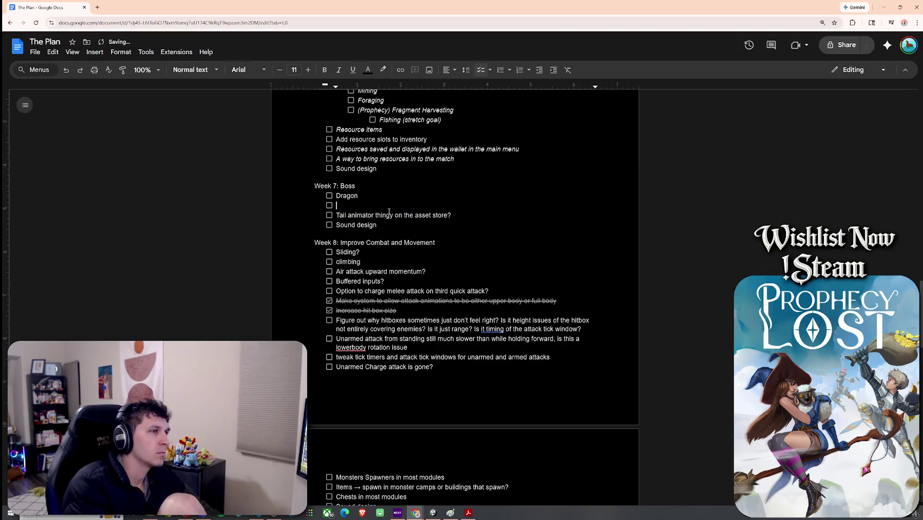
key("BackSpace")
left_click(460, 209)
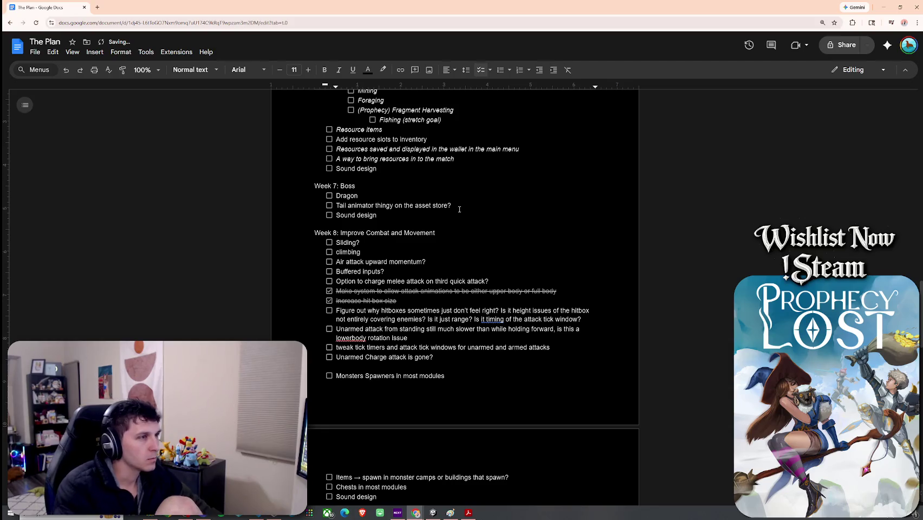
key("Return")
type("Special ")
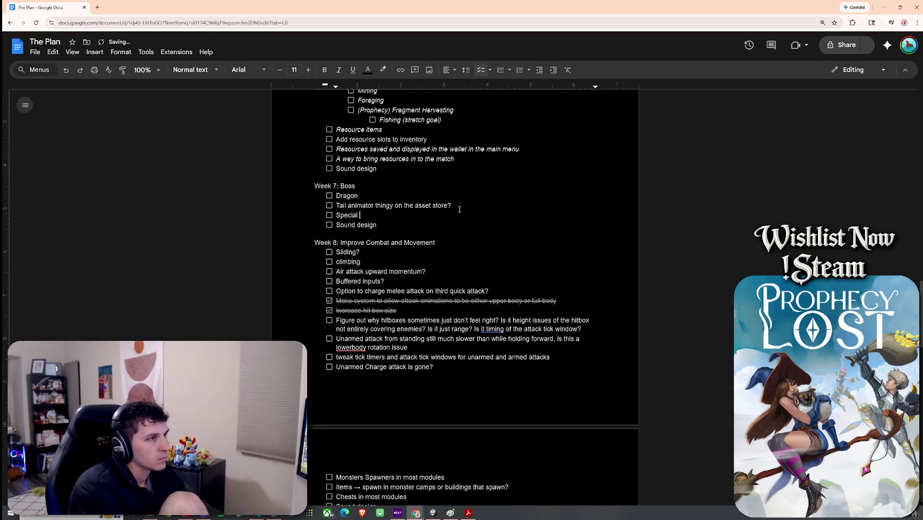
type("boss log")
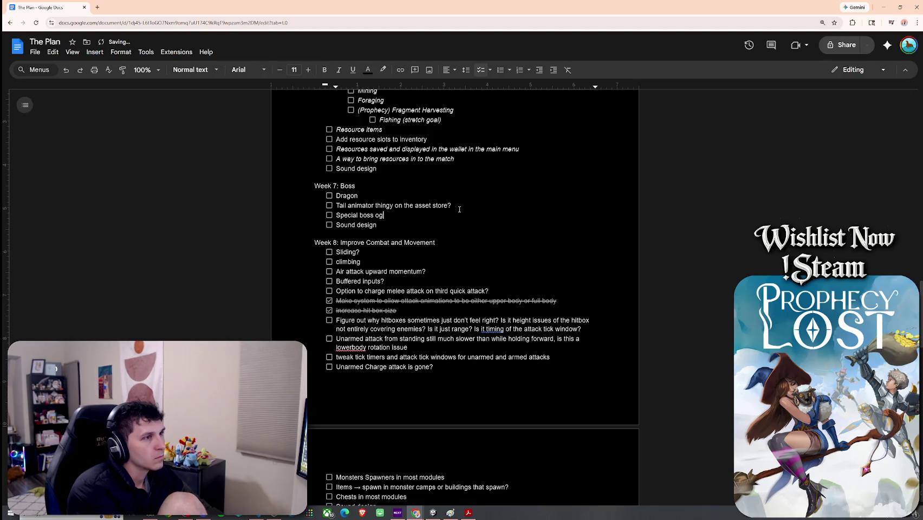
type("ic")
Nest indented sub-tasks 'phase 1', 'Phase 2' and a third phase line under Special boss logic
key("Return")
key("Tab")
type("phase 1")
key("Return")
type("Phase ")
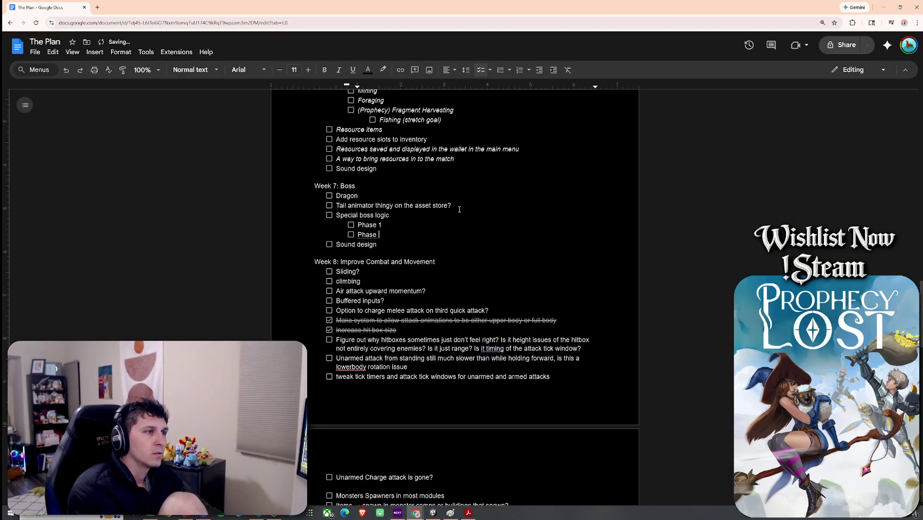
type("2")
key("Return")
type("Phase 2")
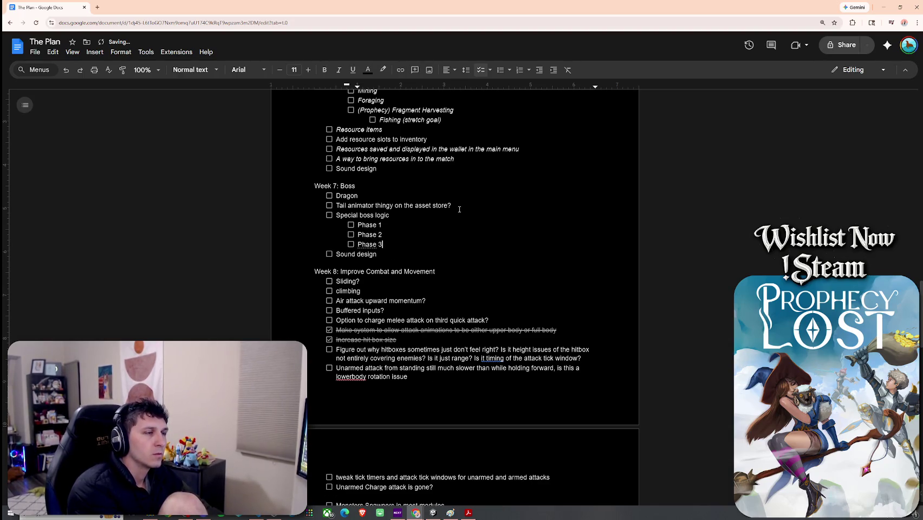
left_click(402, 230)
key("Up")
left_click(401, 238)
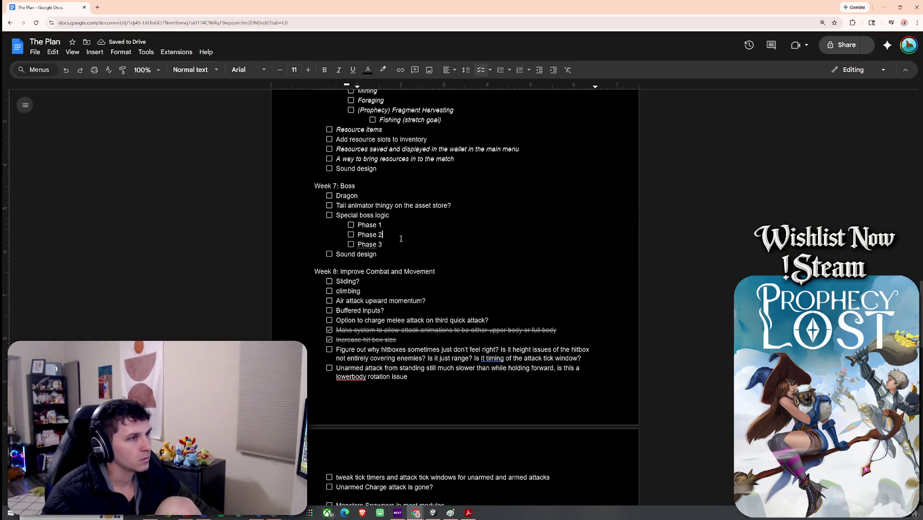
left_click(400, 228)
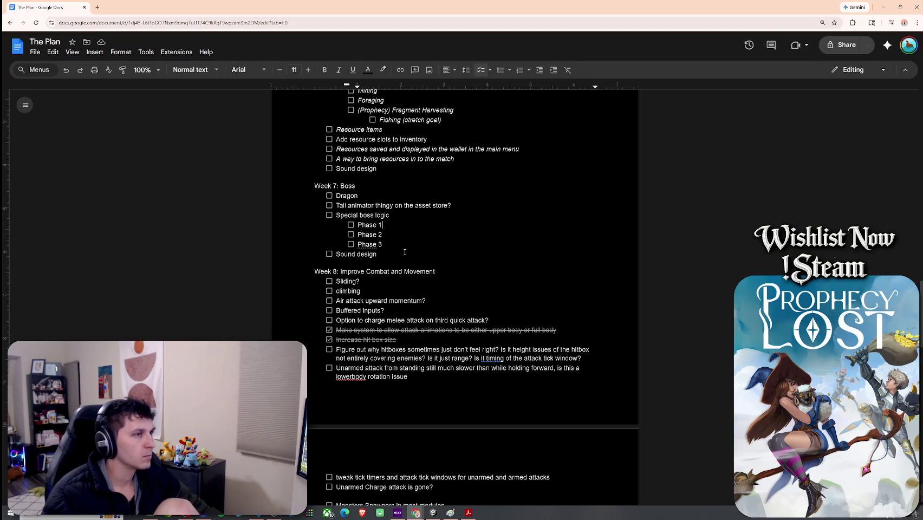
scroll(407, 246, "down", 3)
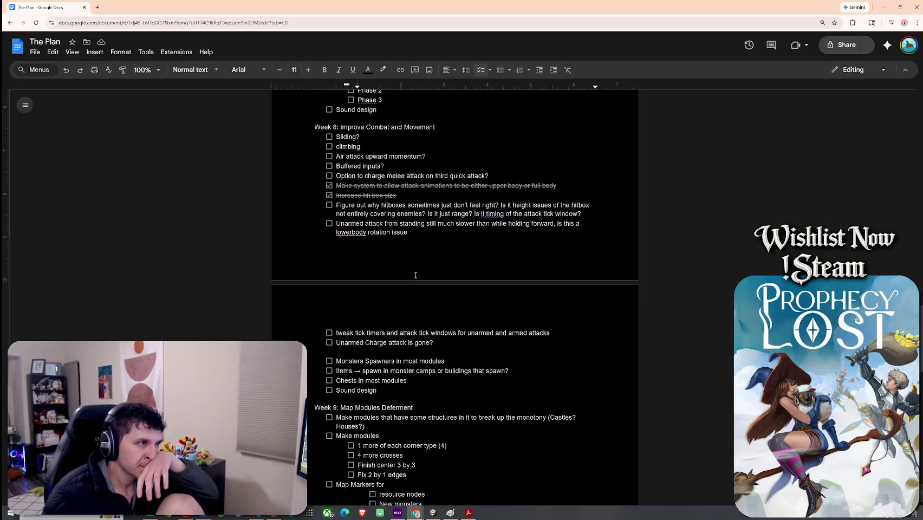
left_click(363, 143)
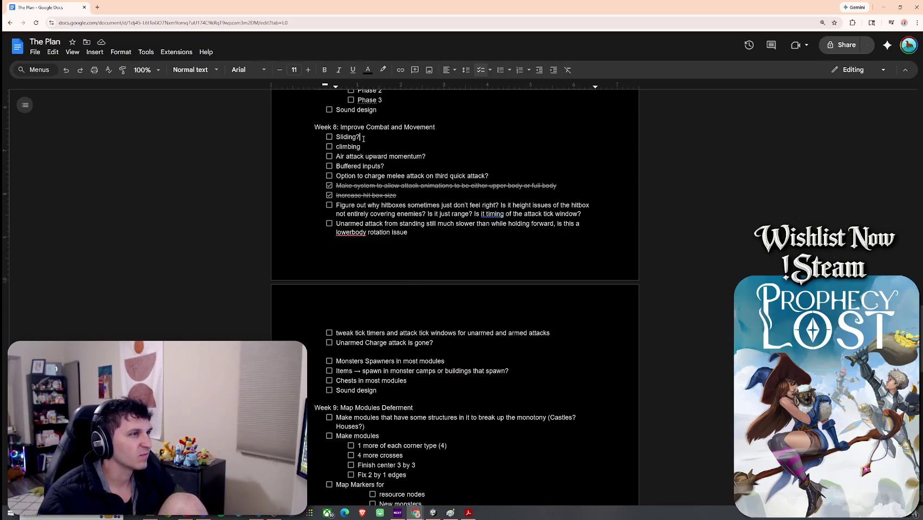
left_click(365, 144)
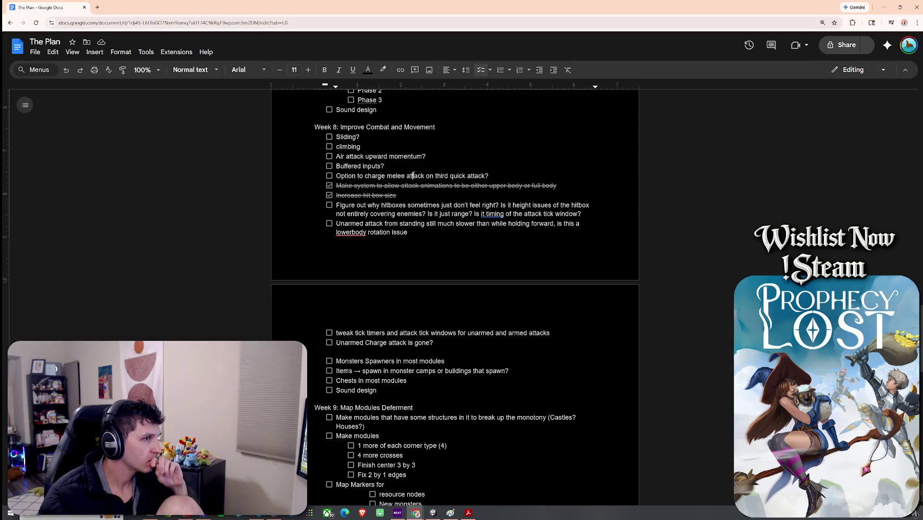
left_click(397, 206)
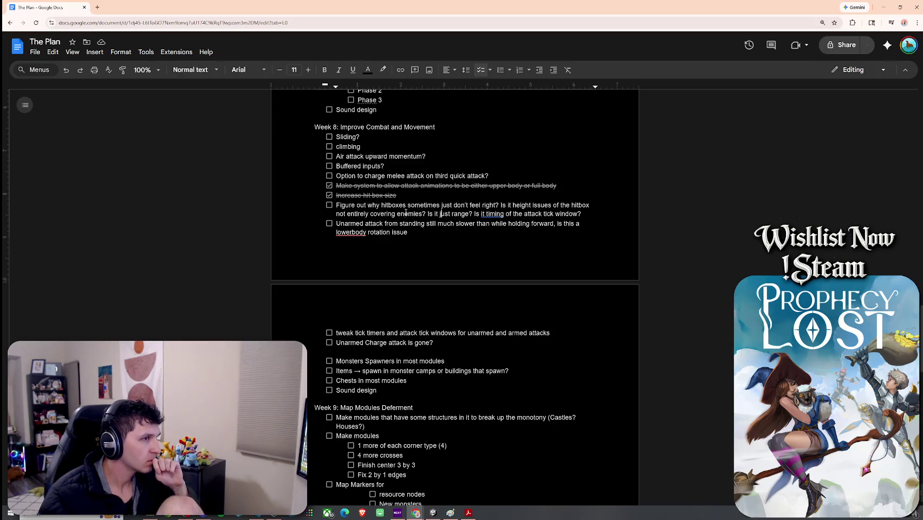
left_click(417, 232)
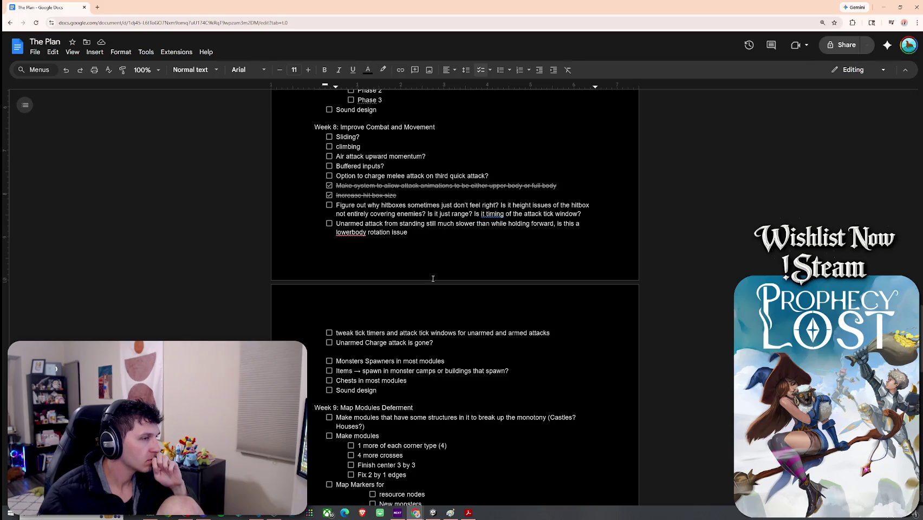
mouse_move(397, 372)
left_mouse_down()
mouse_move(379, 372)
mouse_move(424, 373)
mouse_move(394, 386)
left_mouse_up()
left_click(394, 385)
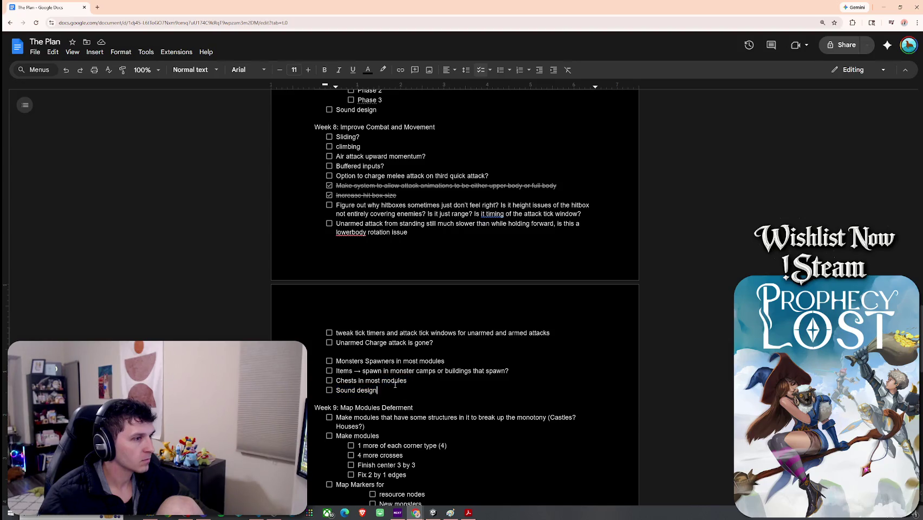
scroll(393, 333, "up", 2)
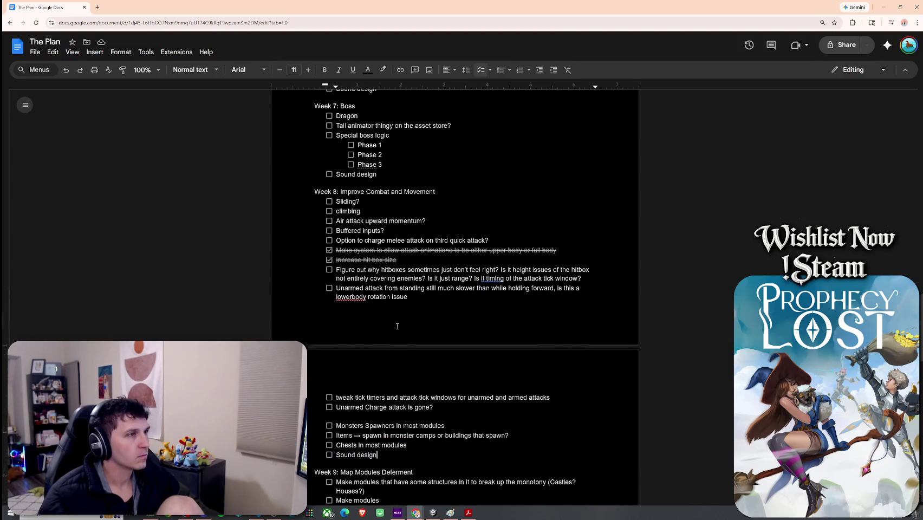
Insert 'Backstep?' and 'Roll?' tasks above 'Sliding?' at the top of the Week 8 checklist
left_click(387, 214)
key("Home")
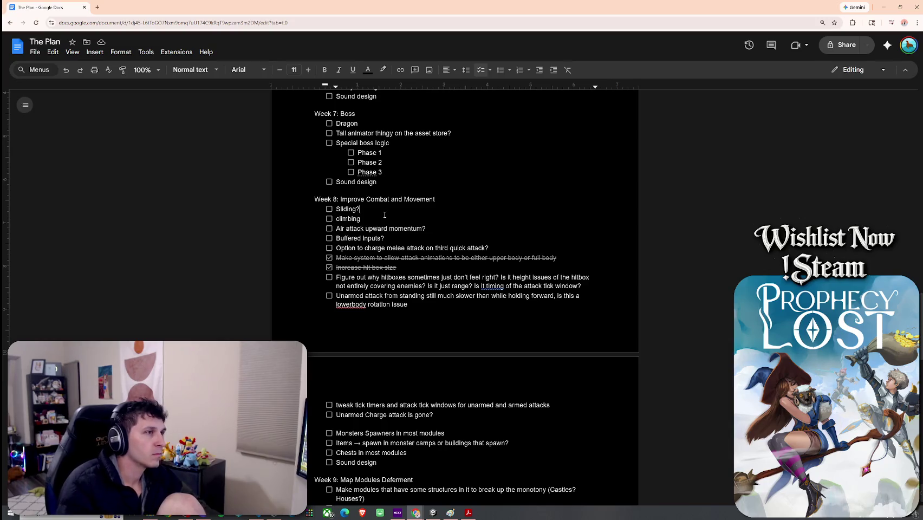
key("Return")
type("Backstep")
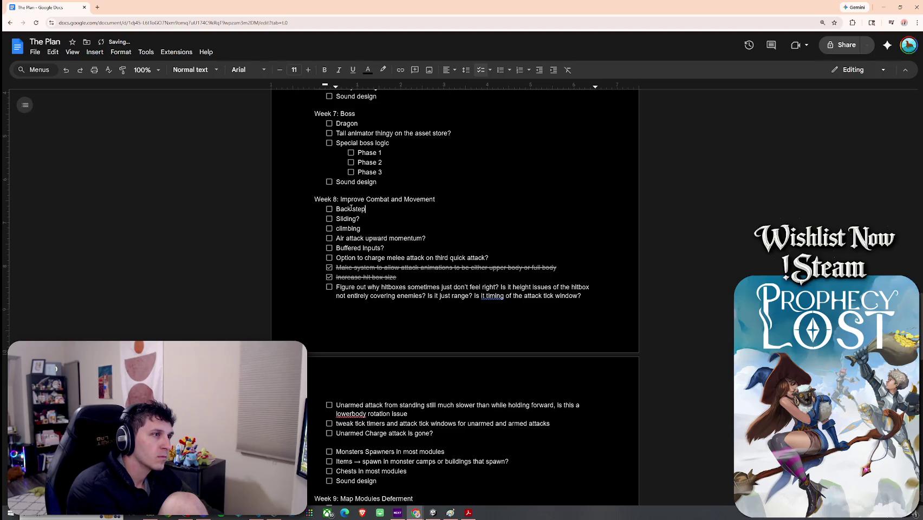
key("Return")
key("BackSpace")
type("?")
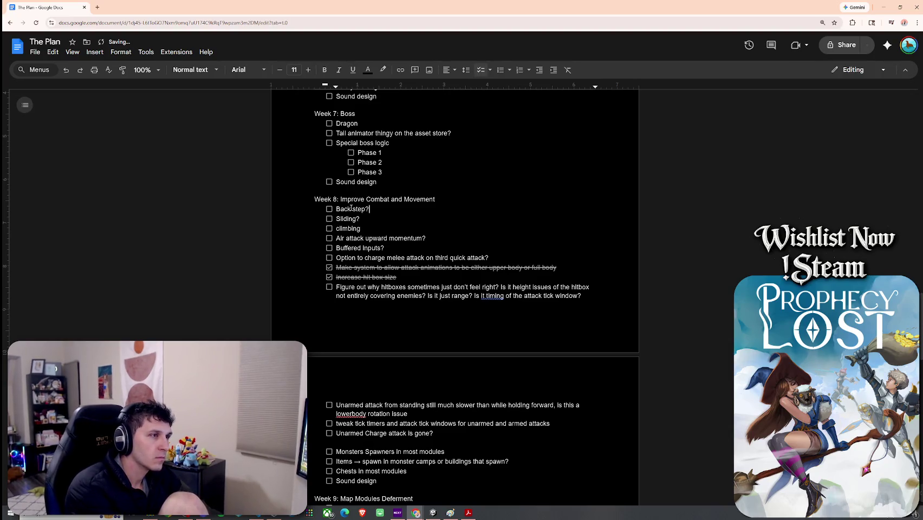
key("Return")
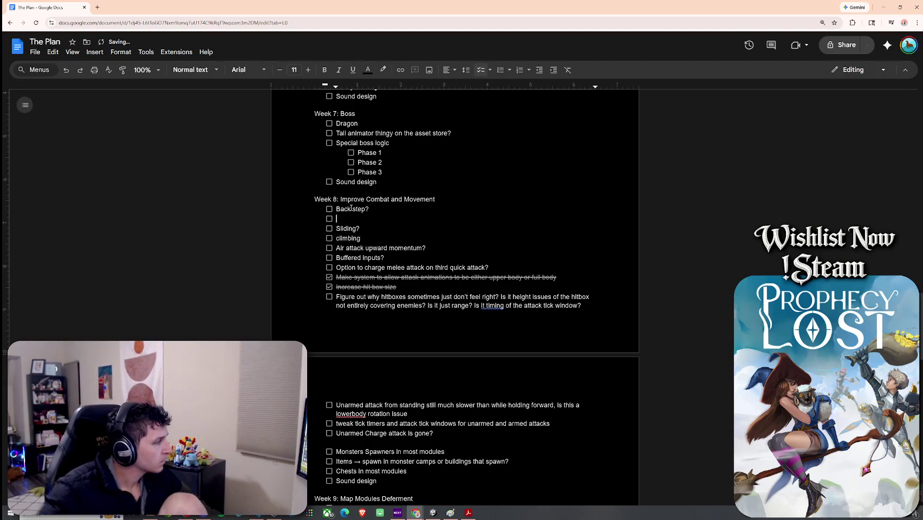
type("Roll?")
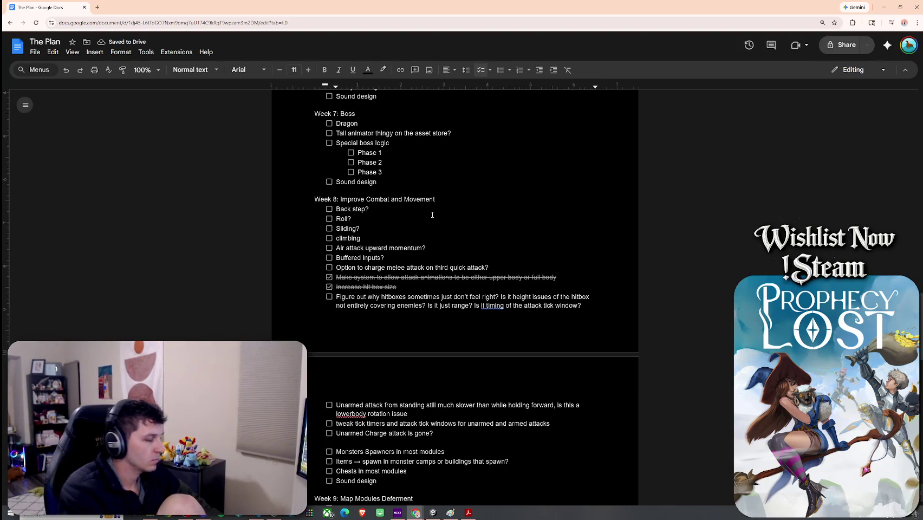
key("Return")
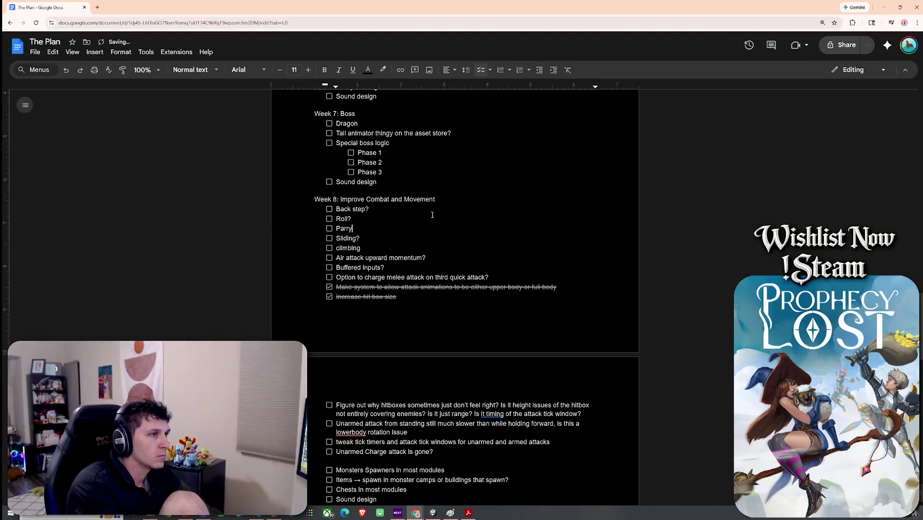
scroll(423, 258, "down", 3)
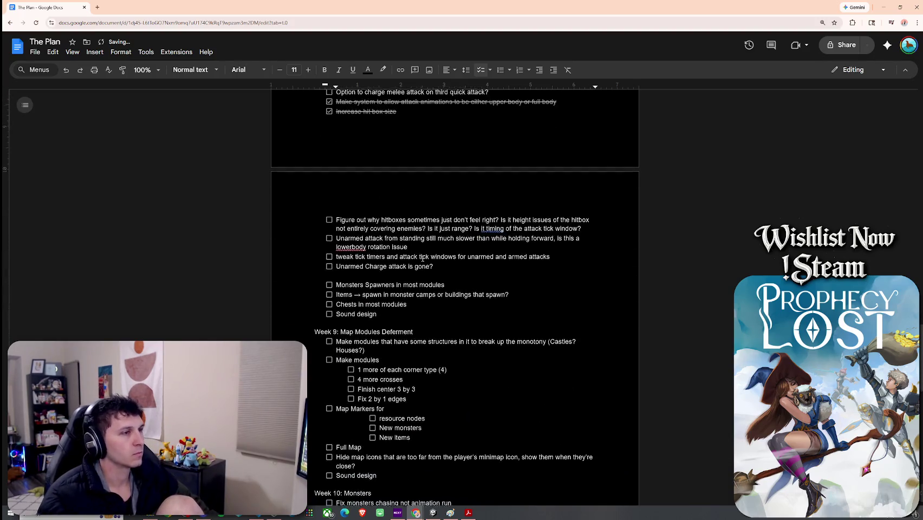
scroll(423, 258, "down", 2)
scroll(424, 261, "down", 3)
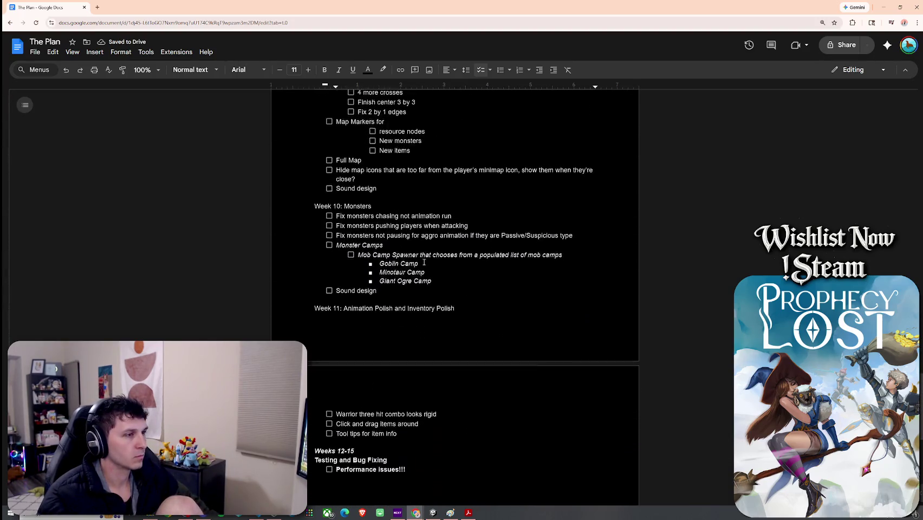
Change the Week 2 heading to read 'Weeks 2-3'
scroll(424, 261, "up", 15)
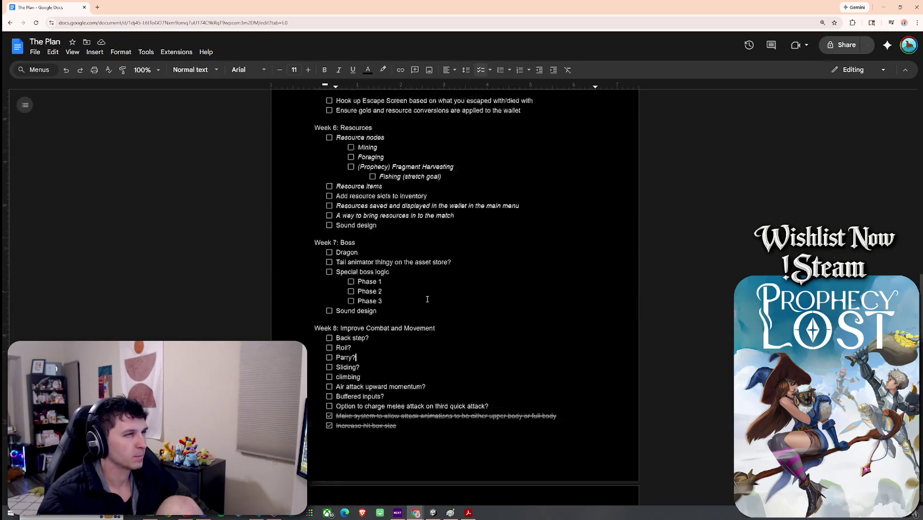
scroll(428, 298, "up", 10)
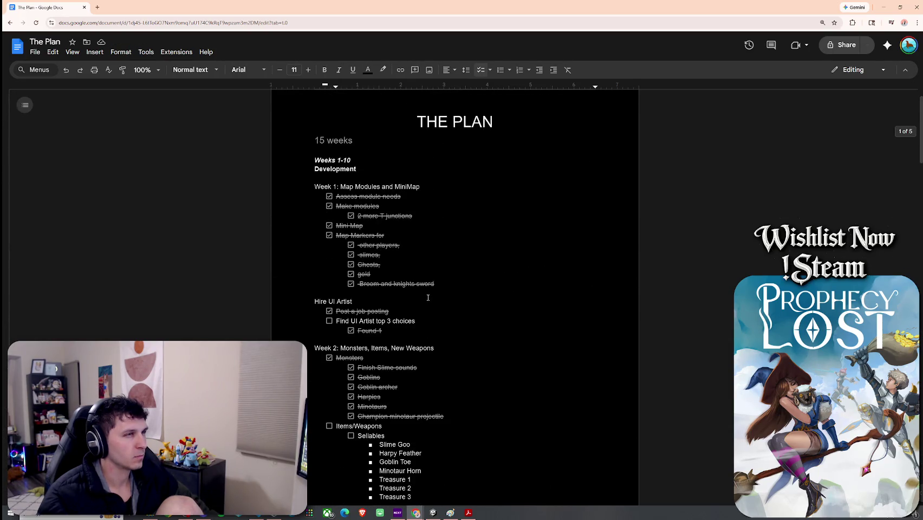
scroll(428, 298, "down", 2)
scroll(428, 298, "down", 2)
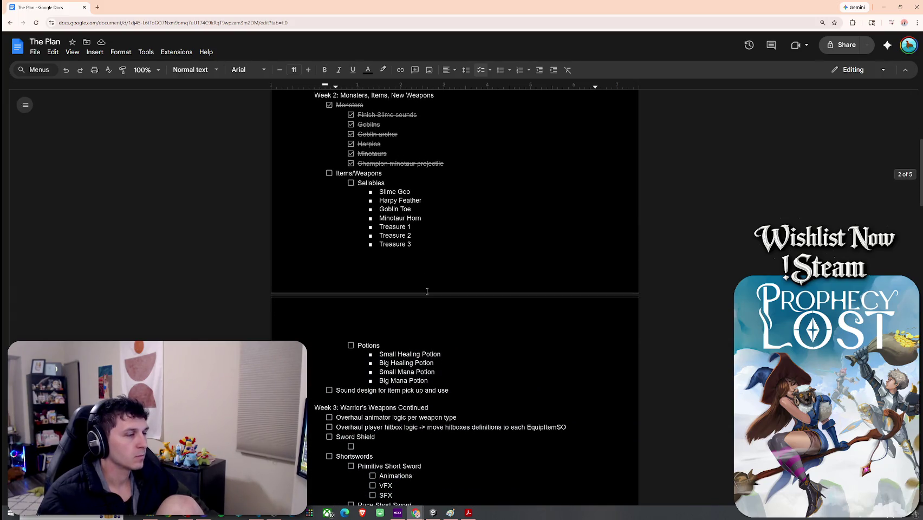
scroll(417, 308, "up", 2)
left_click(336, 169)
type("-3")
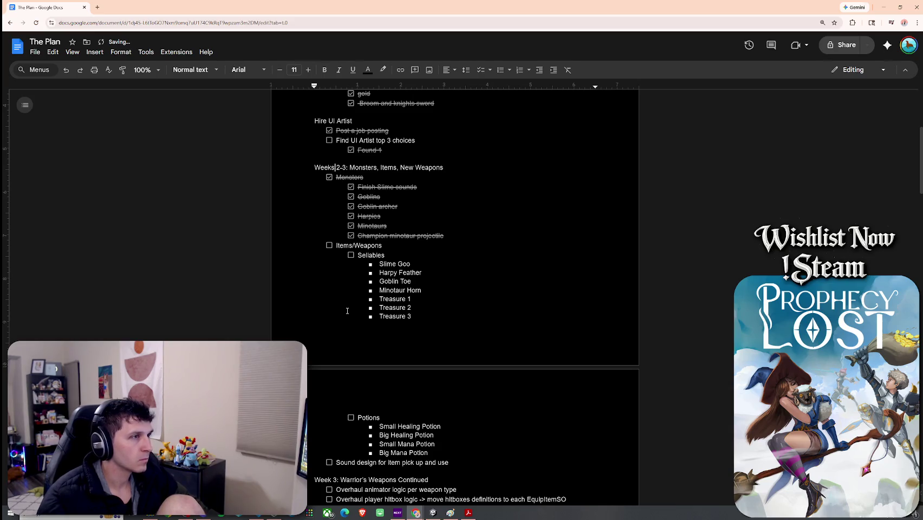
Move 'Warrior's Weapons Continued' from the Week 3 heading to after 'and' in the Weeks 2-3 heading
scroll(369, 363, "down", 3)
left_click_drag(438, 332, 341, 335)
key("ctrl+c")
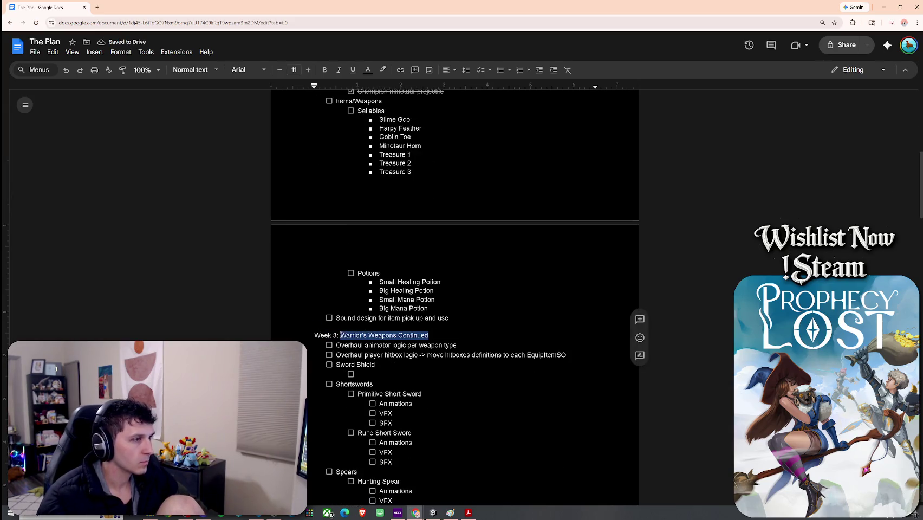
key("BackSpace")
scroll(417, 320, "up", 4)
left_click(471, 241)
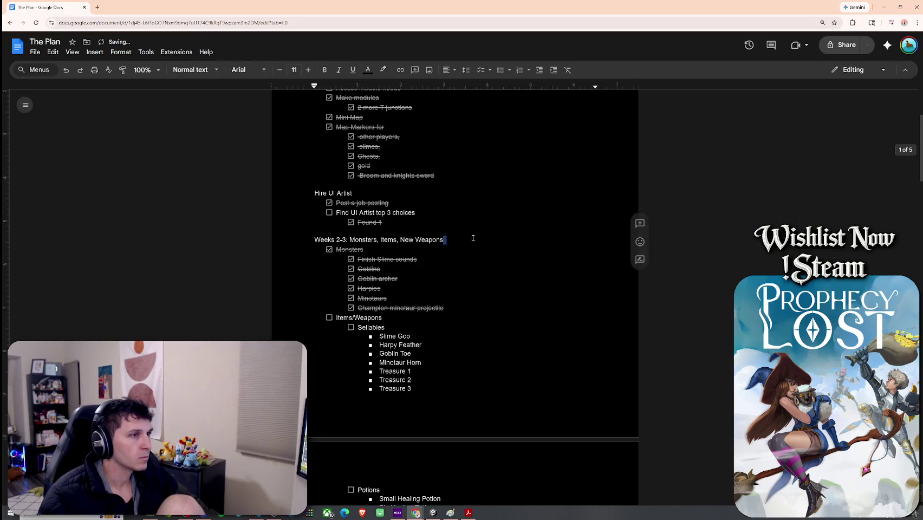
type("and")
key("ctrl+v")
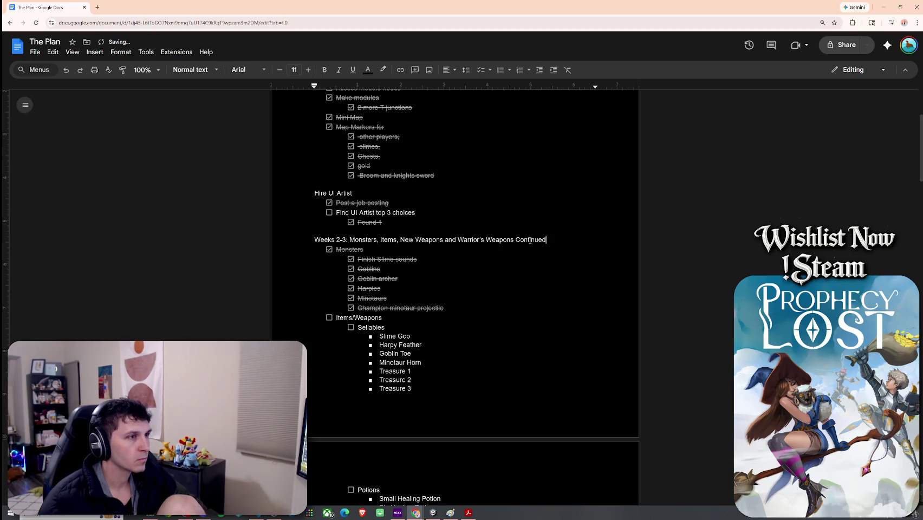
Delete the leftover 'Week 3:' label and switch back to Unity
scroll(406, 299, "down", 3)
left_click_drag(306, 407, 345, 408)
key("BackSpace")
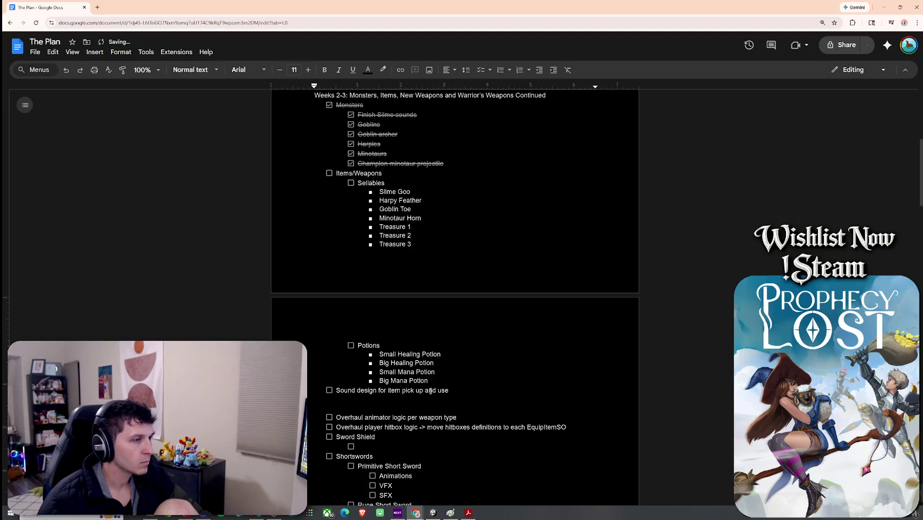
scroll(405, 408, "down", 3)
scroll(431, 390, "down", 2)
scroll(430, 388, "up", 5)
left_click(448, 321)
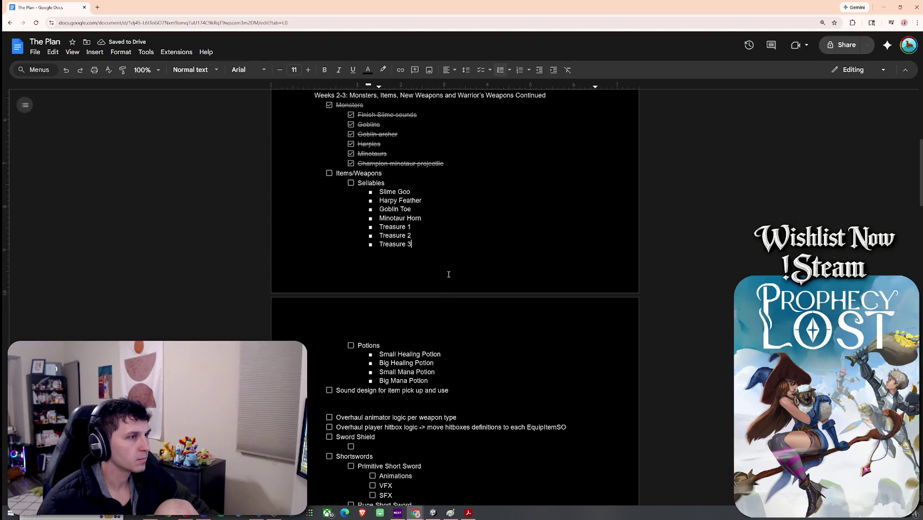
scroll(456, 304, "up", 2)
scroll(454, 312, "down", 3)
scroll(454, 312, "down", 4)
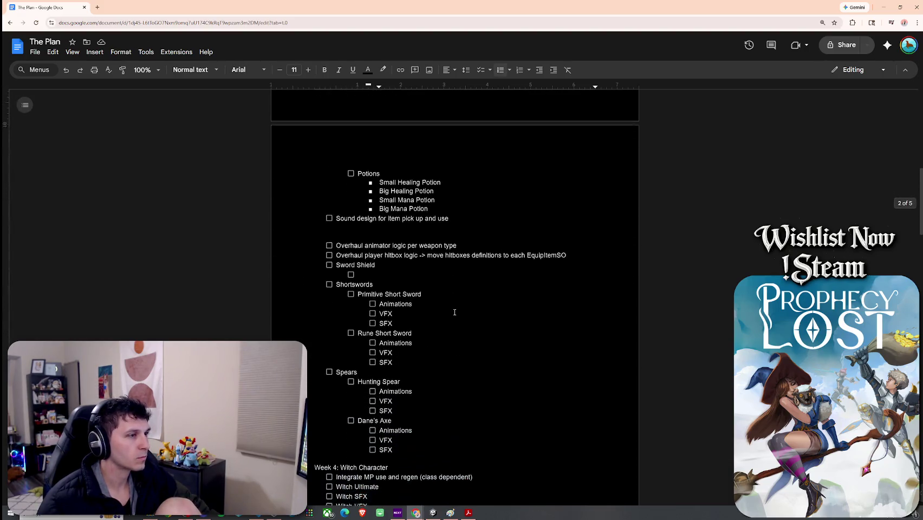
key("alt+Tab")
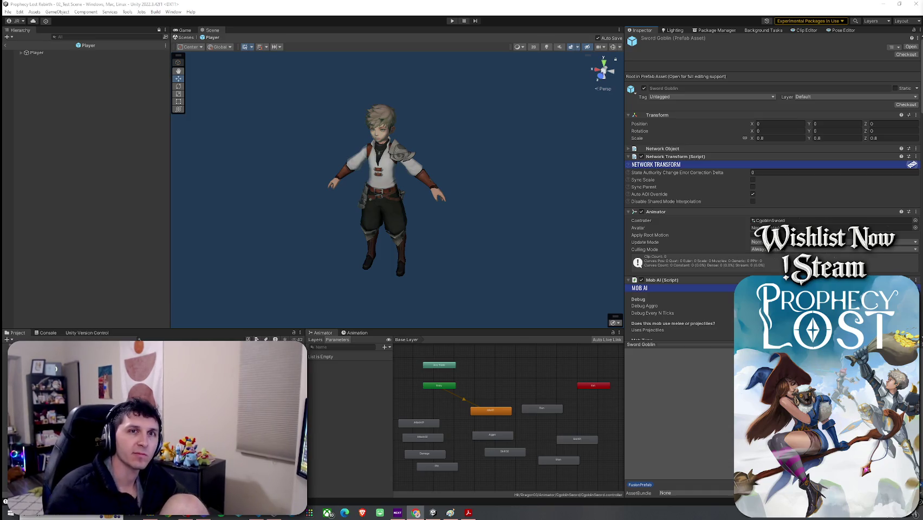
Bring up the Paint weapon plan sketch with Training Sword and Knights sword tiers
left_click(446, 515)
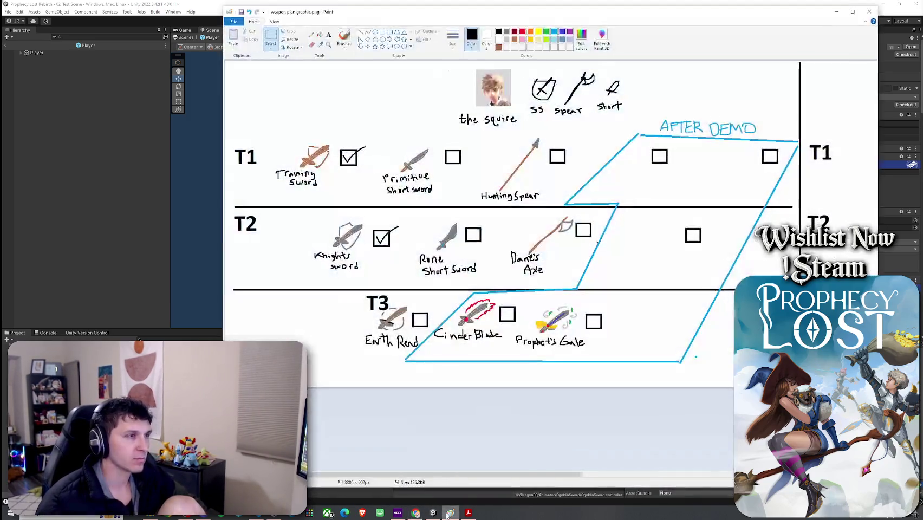
View the weapon plan sketch in Paint, then minimize the Paint window
left_click(448, 515)
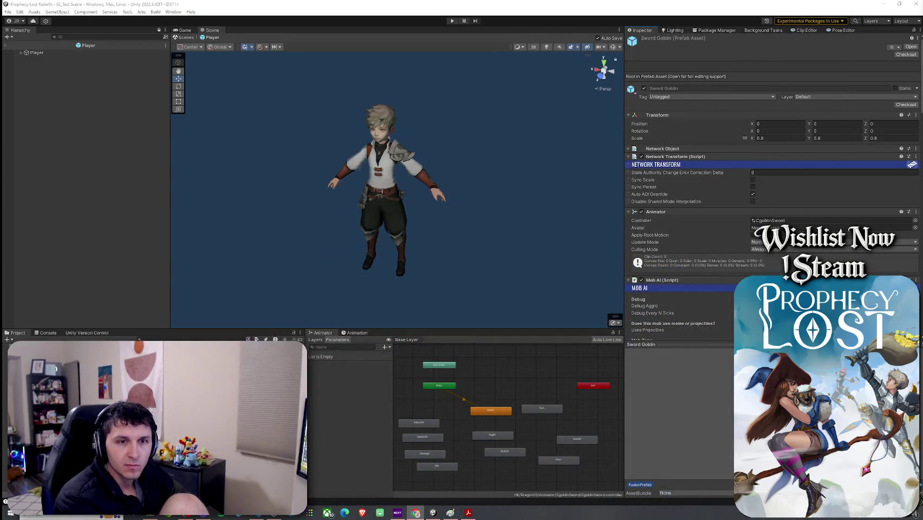
left_click(451, 512)
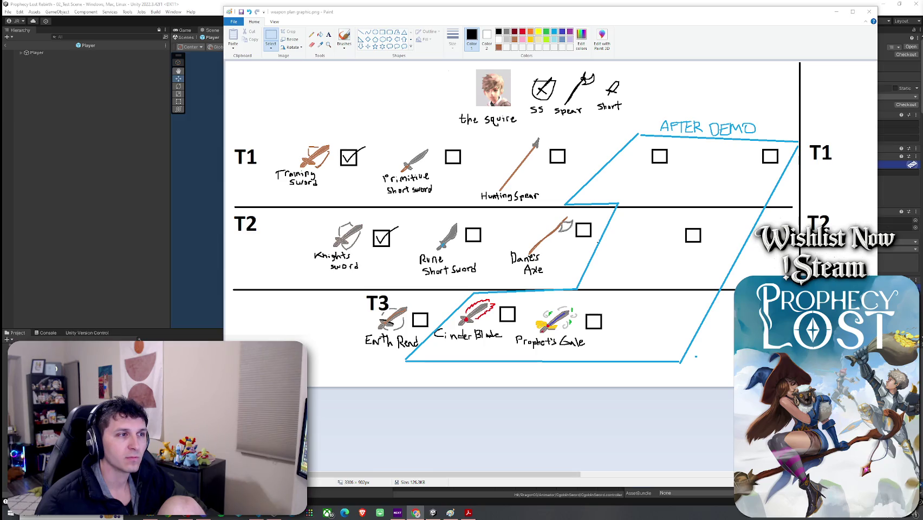
left_click(839, 12)
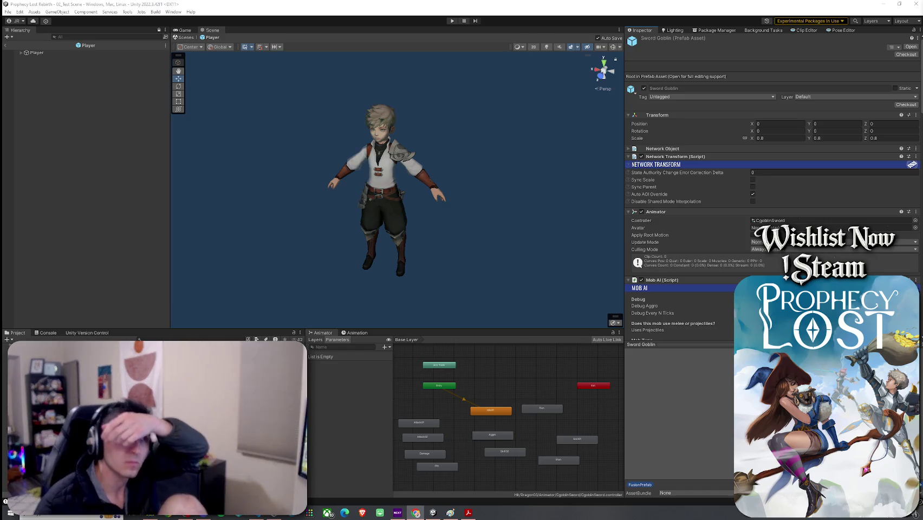
Exit Player prefab mode back to the 02_Test Scene and save it from the File menu
left_click(6, 45)
left_click(8, 12)
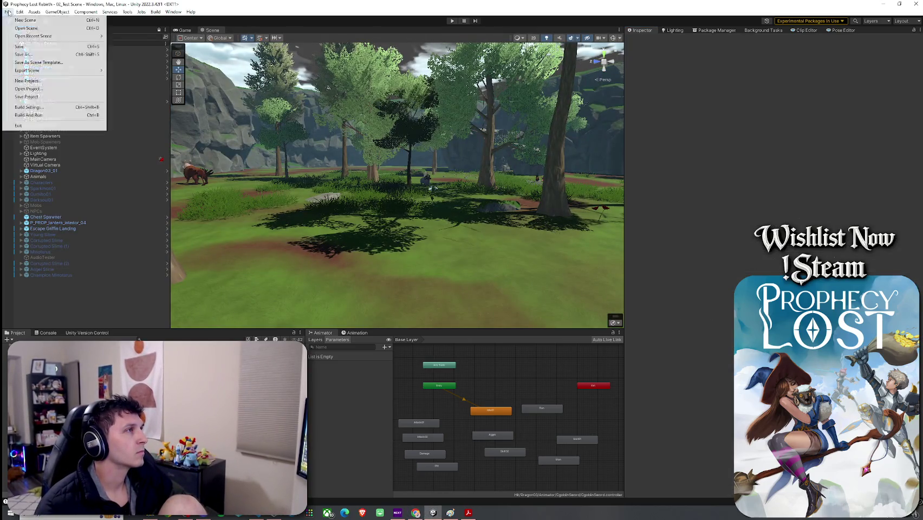
left_click(27, 47)
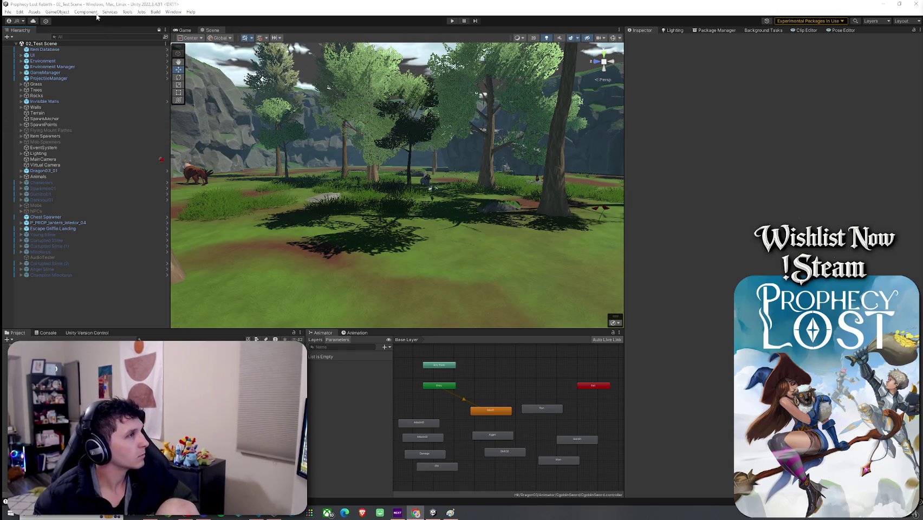
left_click(10, 12)
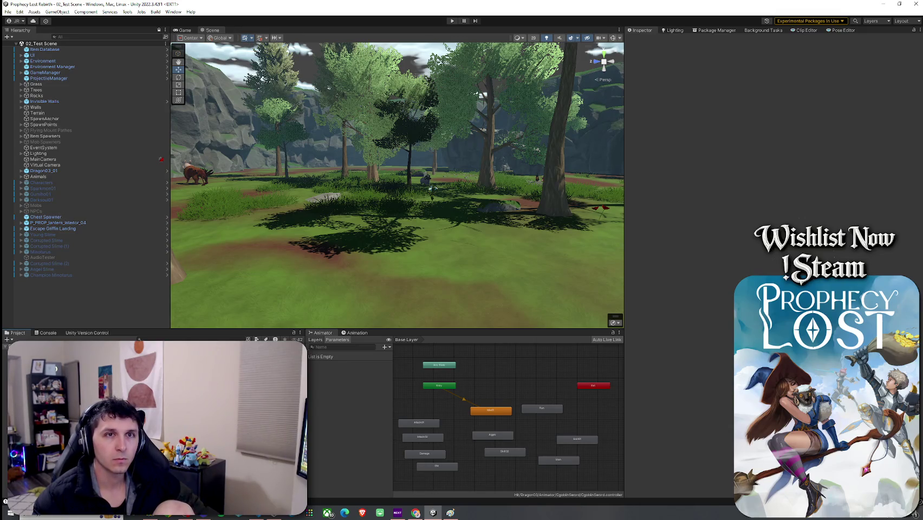
Save the 02_Test Scene again and drag the Instagram browser window over Unity
key("alt+Tab")
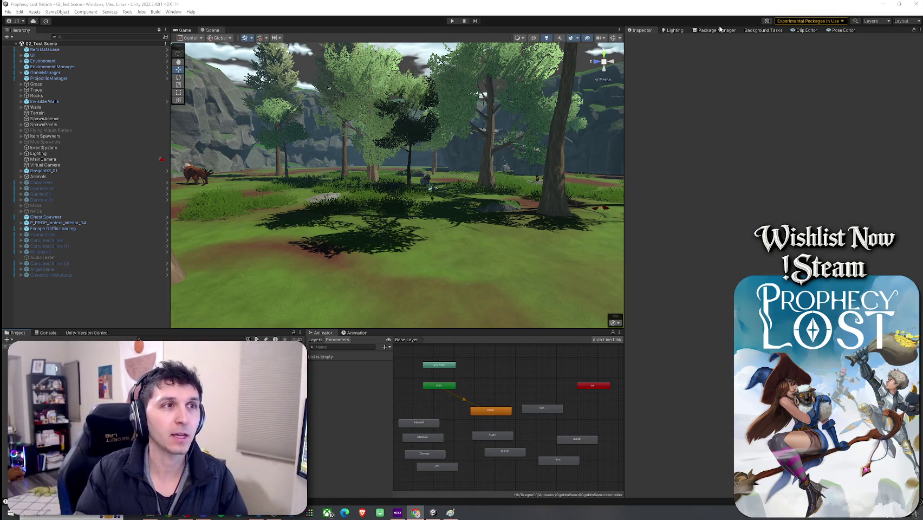
left_click(8, 11)
left_click(65, 47)
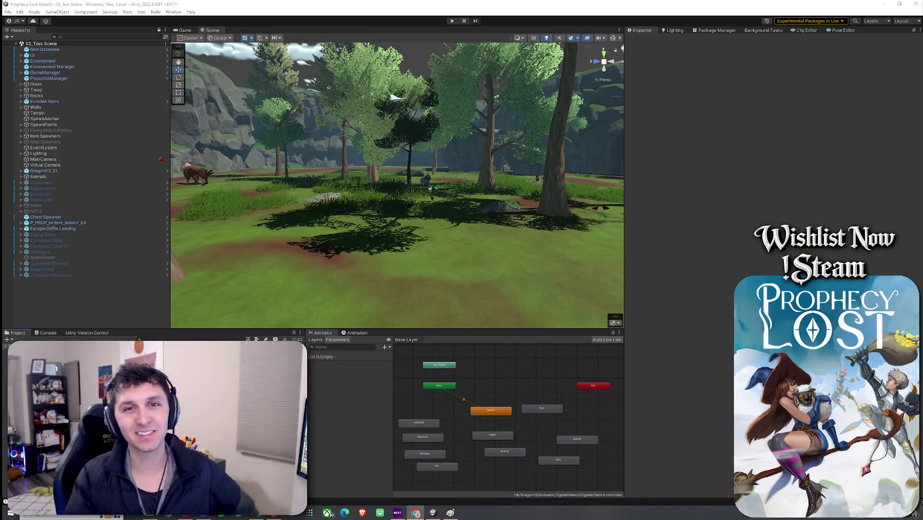
left_click_drag(922, 51, 586, 51)
Maximize the Instagram window and page forward through the post's images
double_click(587, 51)
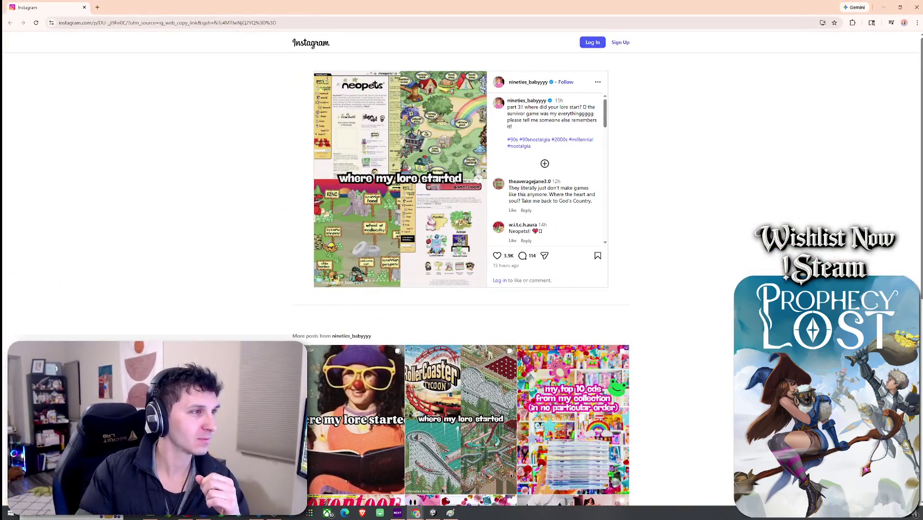
left_click(478, 180)
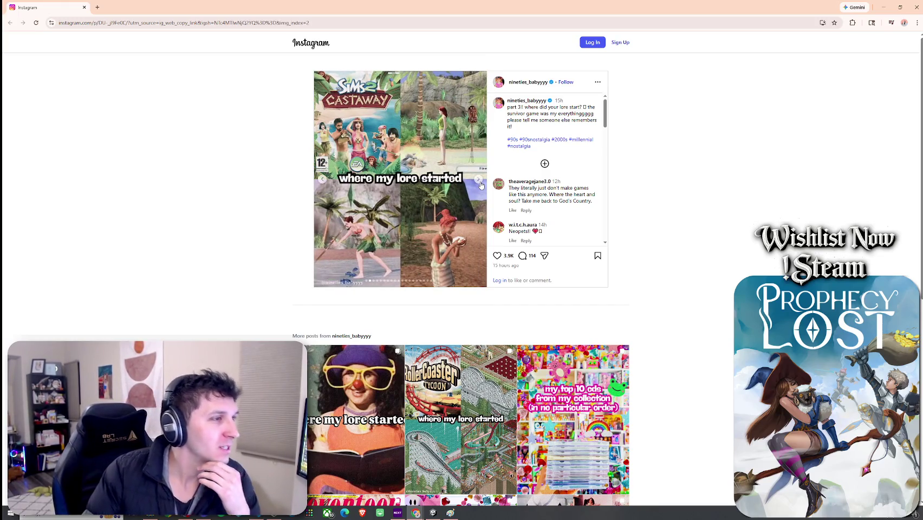
left_click(480, 184)
left_click(480, 184)
left_click(480, 184)
left_click(480, 184)
left_click(480, 185)
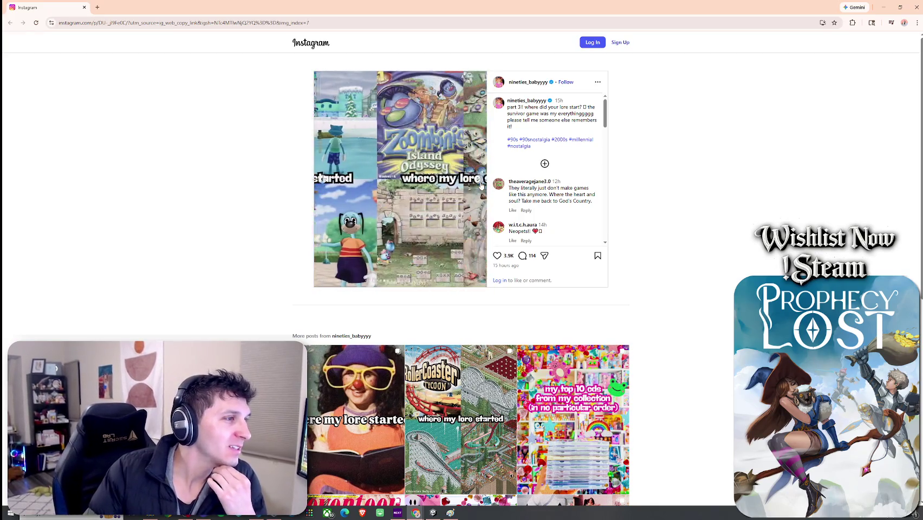
left_click(481, 184)
left_click(481, 184)
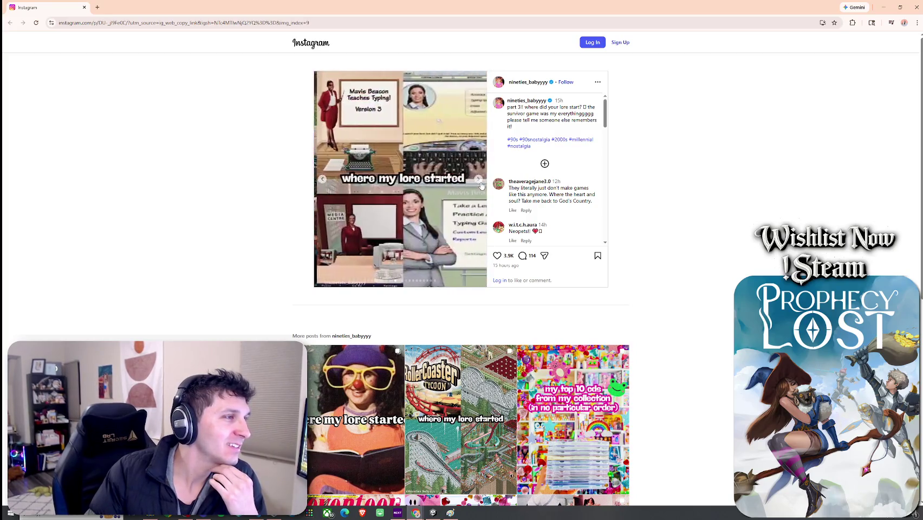
left_click(480, 184)
left_click(481, 184)
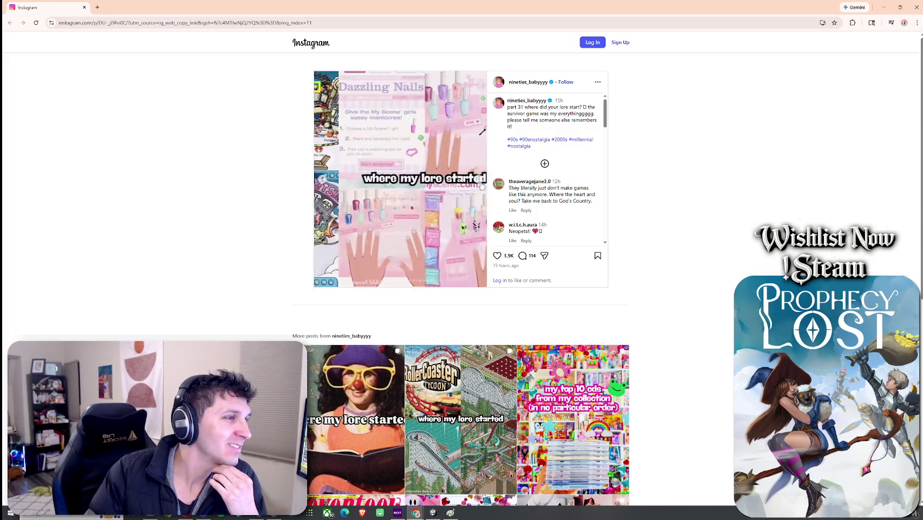
left_click(481, 185)
left_click(480, 184)
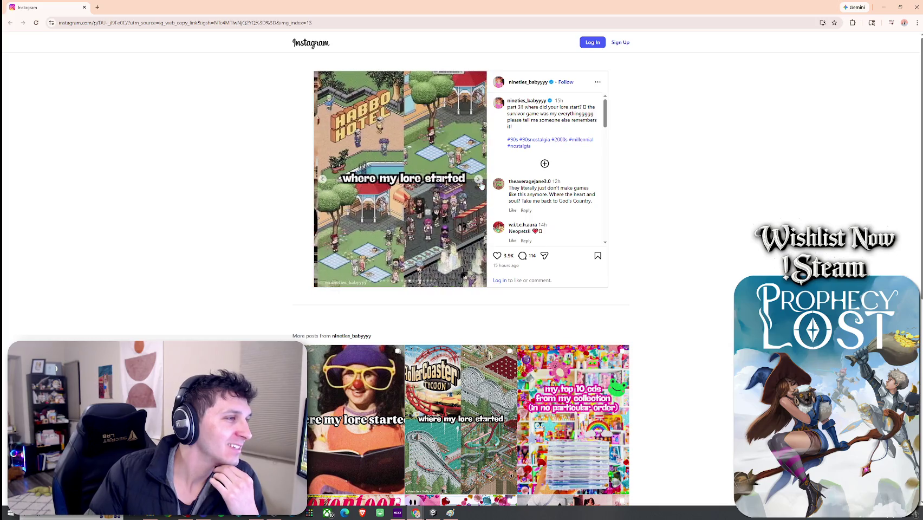
Browse on to the Magic School Bus image, dismiss the like login prompt, and close the browser
left_click(324, 180)
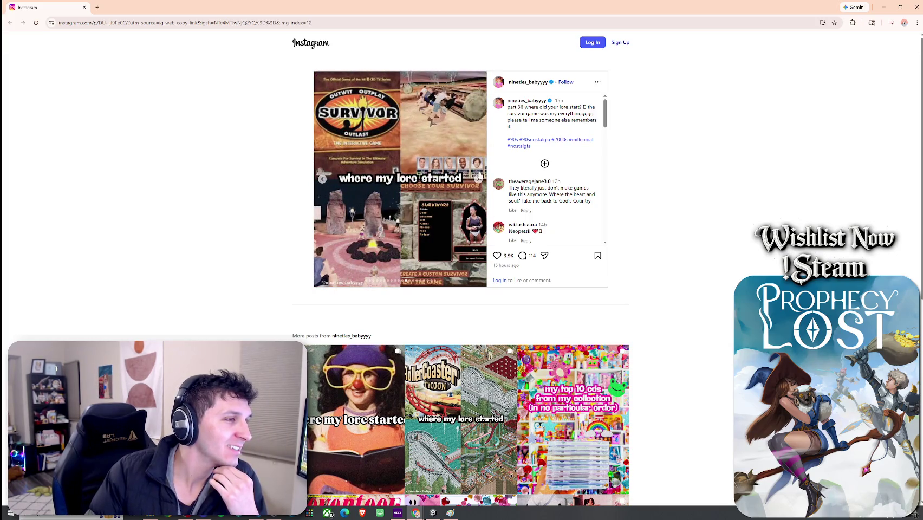
left_click(481, 181)
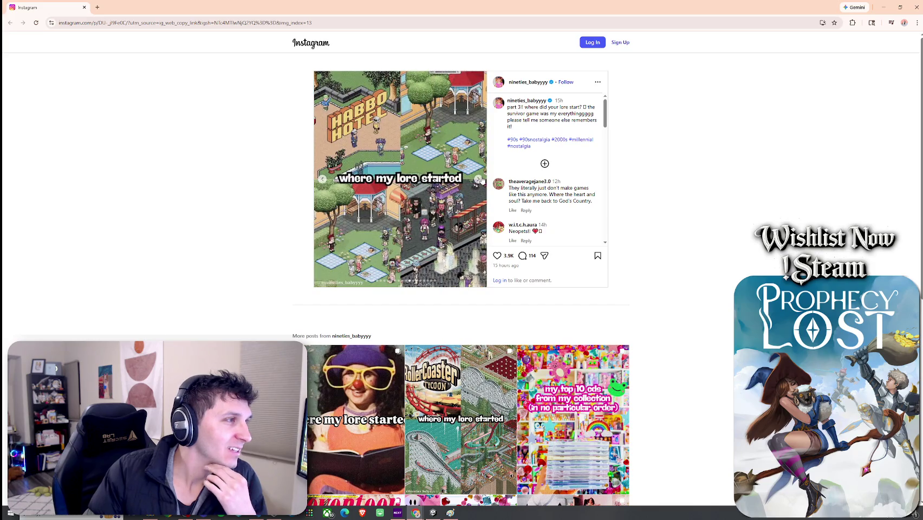
left_click(480, 180)
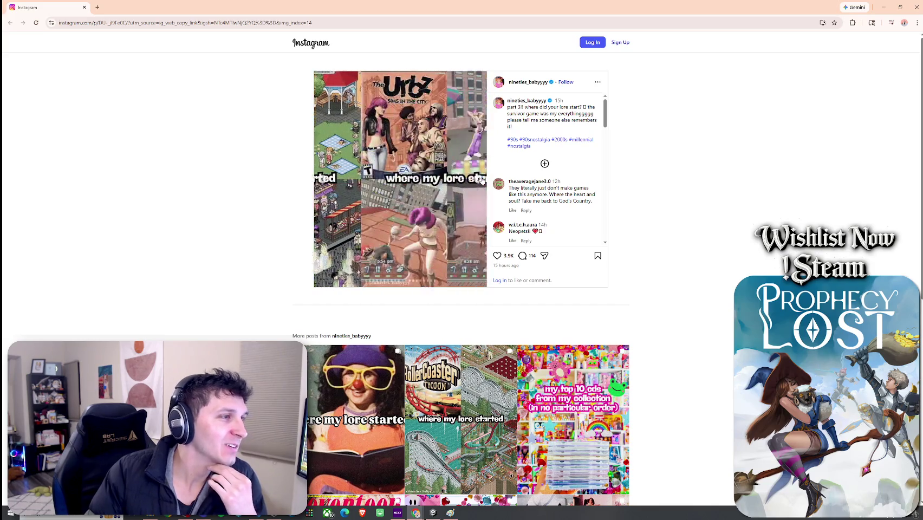
left_click(480, 180)
left_click(480, 180)
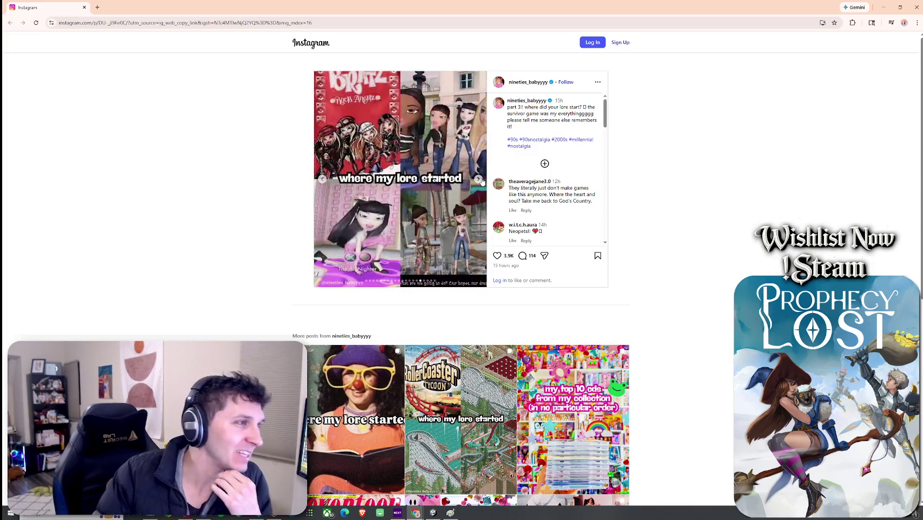
left_click(480, 180)
left_click(480, 180)
left_click(480, 180)
left_click(480, 180)
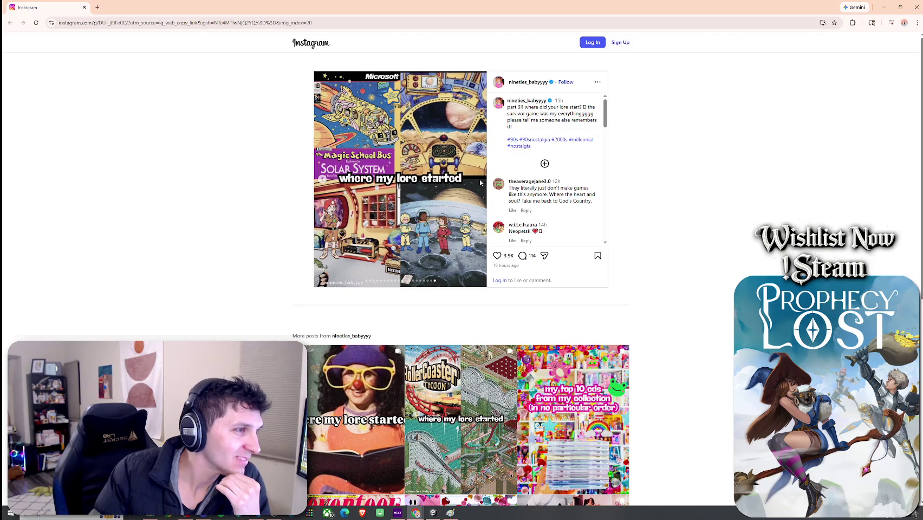
double_click(479, 179)
left_click(542, 199)
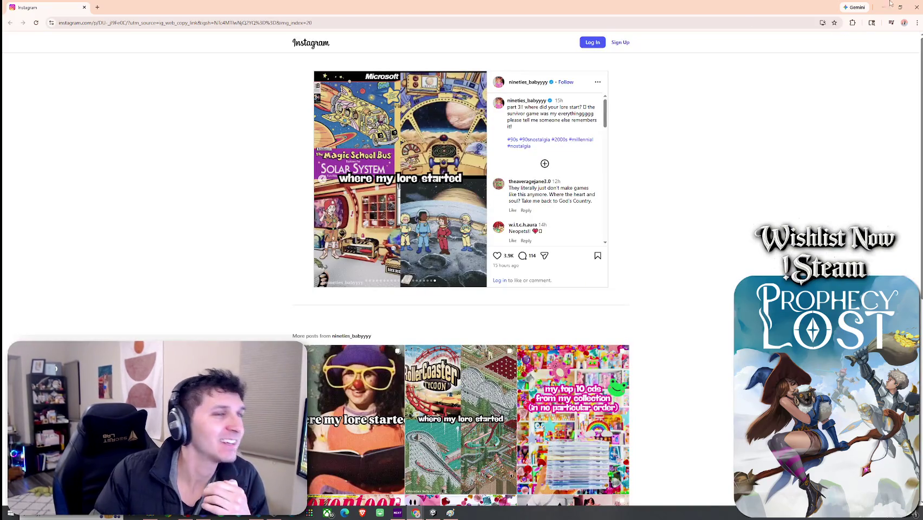
left_click(915, 7)
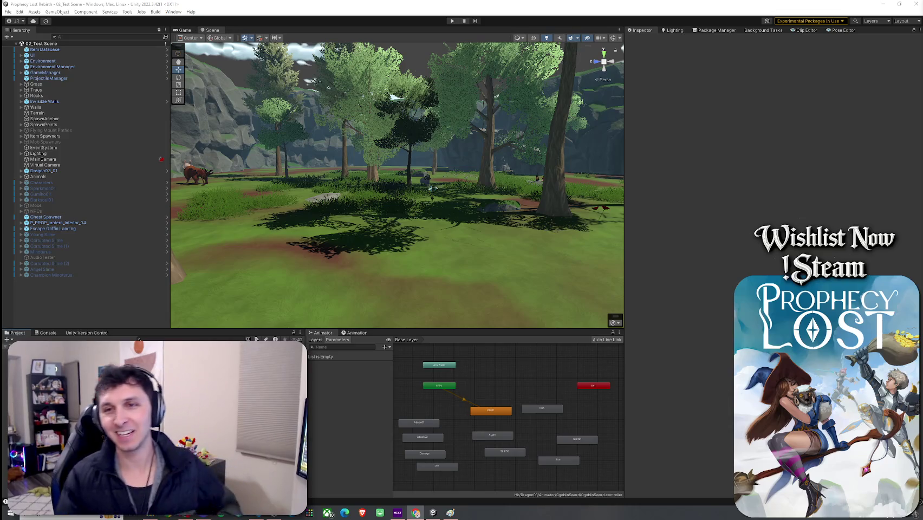